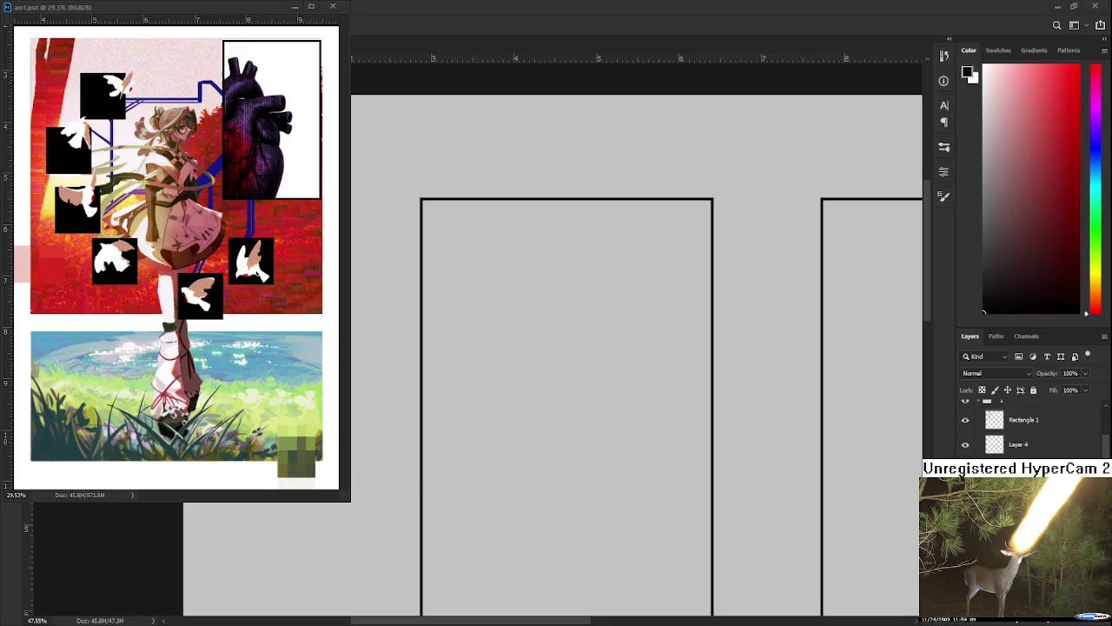
# Zoom in on the first empty comic panel and select Layer 4 for sketching.
pyautogui.scroll(2, 544, 368)
pyautogui.moveTo(472, 281)
pyautogui.mouseDown()
pyautogui.moveTo(434, 409)
pyautogui.moveTo(517, 353)
pyautogui.moveTo(489, 298)
pyautogui.mouseUp()
pyautogui.scroll(1, 435, 409)
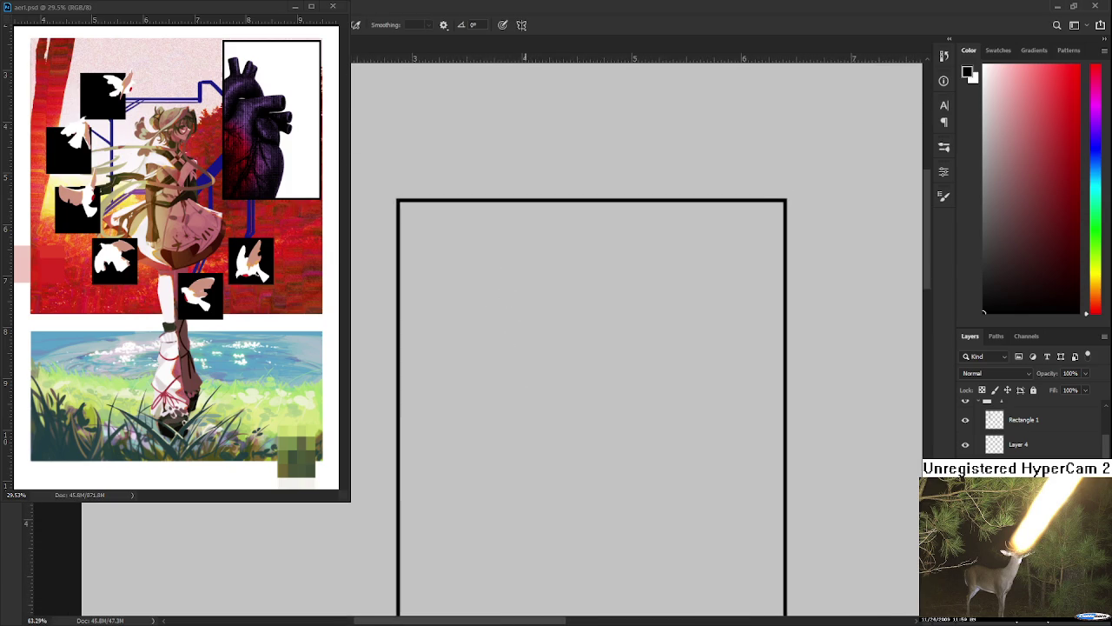
pyautogui.click(1010, 445)
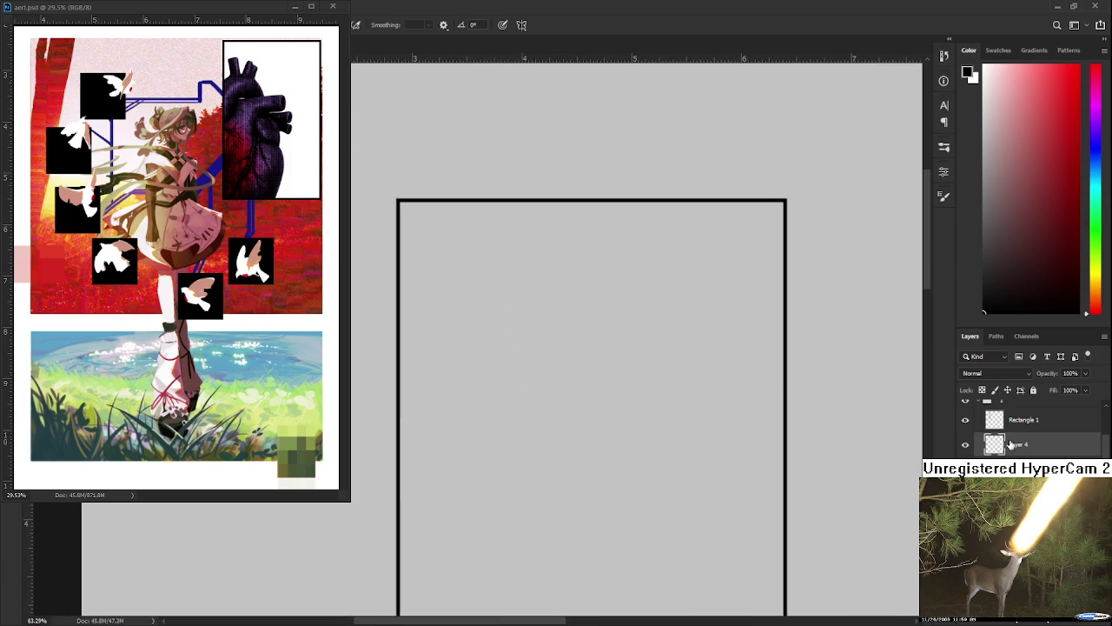
# Sketch an oval eye with its inner curve, a left face stroke and head outline strokes.
pyautogui.moveTo(490, 355); pyautogui.dragTo(446, 388)
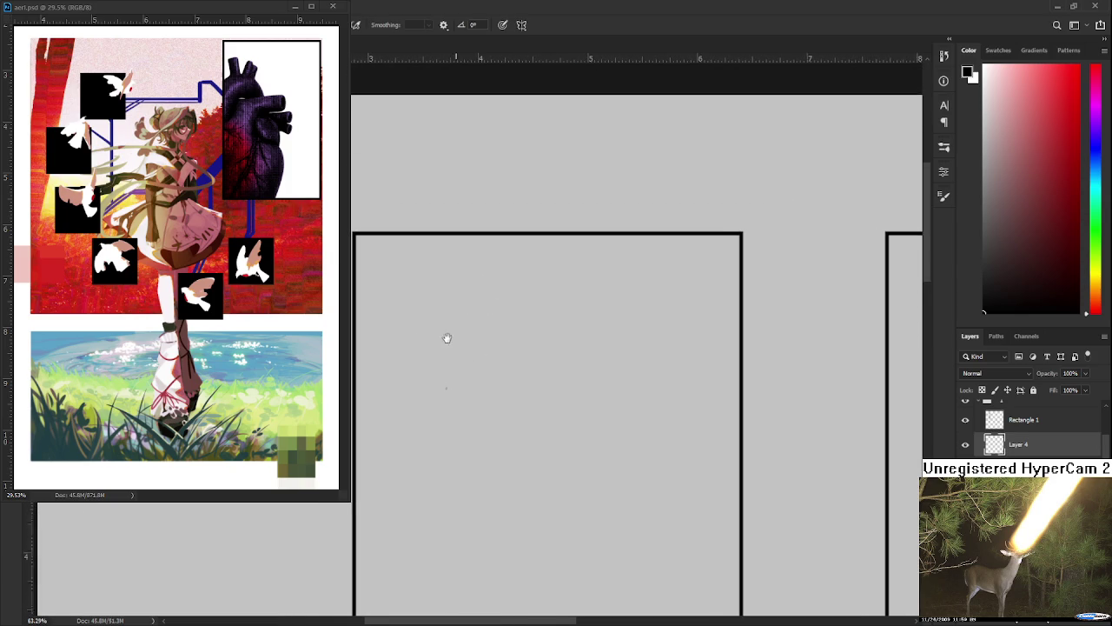
pyautogui.moveTo(473, 316)
pyautogui.mouseDown()
pyautogui.moveTo(426, 382)
pyautogui.moveTo(439, 389)
pyautogui.mouseUp()
pyautogui.moveTo(459, 346)
pyautogui.mouseDown()
pyautogui.moveTo(454, 370)
pyautogui.moveTo(475, 348)
pyautogui.mouseUp()
pyautogui.moveTo(426, 317)
pyautogui.mouseDown()
pyautogui.moveTo(450, 391)
pyautogui.moveTo(432, 401)
pyautogui.mouseUp()
pyautogui.hotkey('ctrl', 'z')
pyautogui.moveTo(414, 345); pyautogui.dragTo(432, 296)
pyautogui.moveTo(445, 279)
pyautogui.mouseDown()
pyautogui.moveTo(484, 286)
pyautogui.moveTo(520, 311)
pyautogui.moveTo(523, 356)
pyautogui.mouseUp()
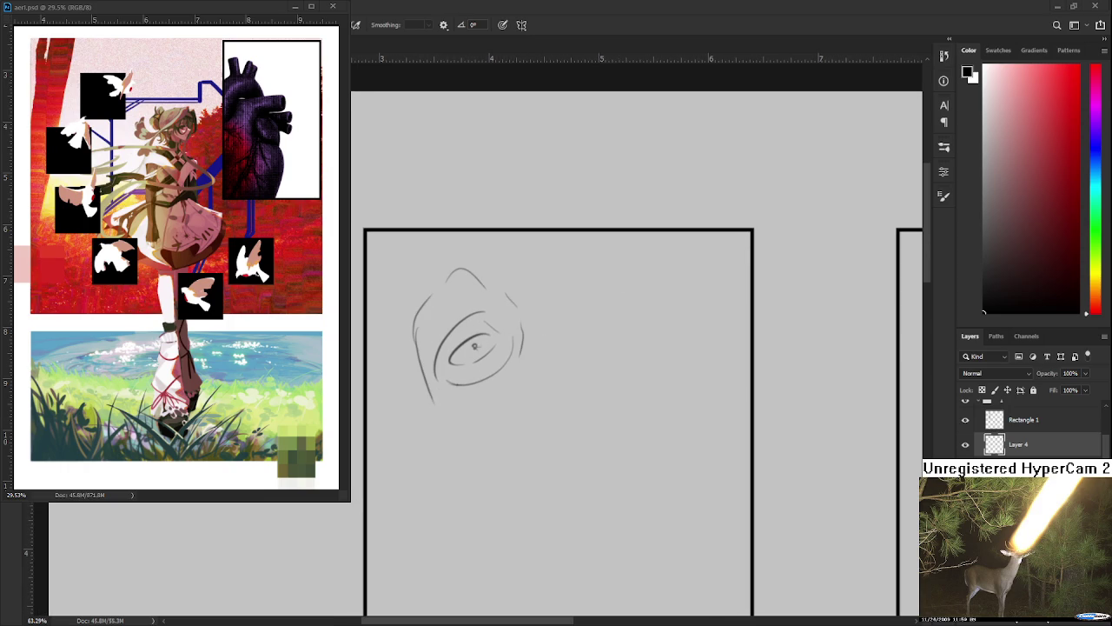
pyautogui.scroll(-2, 547, 393)
# Lasso the sketch and transform it to move it down and right.
pyautogui.press('l')
pyautogui.moveTo(551, 417); pyautogui.dragTo(566, 392)
pyautogui.hotkey('ctrl', 't')
pyautogui.moveTo(528, 354); pyautogui.dragTo(548, 389)
pyautogui.press('Return')
# Add lower-left strokes, a hook at the head and a long arc up to the panel top.
pyautogui.press('b')
pyautogui.moveTo(466, 383); pyautogui.dragTo(489, 459)
pyautogui.moveTo(529, 341); pyautogui.dragTo(549, 441)
pyautogui.moveTo(488, 402)
pyautogui.mouseDown()
pyautogui.moveTo(424, 384)
pyautogui.moveTo(455, 385)
pyautogui.moveTo(427, 416)
pyautogui.moveTo(459, 322)
pyautogui.mouseUp()
pyautogui.hotkey('ctrl', 'z')
# Add small strokes at the hair's right hook and around the head, undoing stray ones.
pyautogui.hotkey('ctrl', 'z')
pyautogui.hotkey('ctrl', 'z')
pyautogui.moveTo(414, 385)
pyautogui.mouseDown()
pyautogui.moveTo(480, 270)
pyautogui.moveTo(587, 347)
pyautogui.moveTo(574, 375)
pyautogui.moveTo(586, 391)
pyautogui.mouseUp()
pyautogui.moveTo(583, 352); pyautogui.dragTo(591, 389)
pyautogui.moveTo(556, 382); pyautogui.dragTo(560, 350)
pyautogui.moveTo(457, 365)
pyautogui.mouseDown()
pyautogui.moveTo(489, 380)
pyautogui.moveTo(480, 370)
pyautogui.mouseUp()
pyautogui.hotkey('ctrl', 'z')
pyautogui.moveTo(574, 353); pyautogui.dragTo(560, 358)
pyautogui.moveTo(489, 272)
pyautogui.mouseDown()
pyautogui.moveTo(493, 309)
pyautogui.moveTo(414, 383)
pyautogui.moveTo(525, 265)
pyautogui.moveTo(583, 318)
pyautogui.mouseUp()
# Try strokes below the face, undo them, and draw the hair's left side extending upward.
pyautogui.hotkey('ctrl', 'z')
pyautogui.moveTo(563, 336); pyautogui.dragTo(574, 347)
pyautogui.moveTo(556, 391)
pyautogui.mouseDown()
pyautogui.moveTo(559, 353)
pyautogui.moveTo(565, 375)
pyautogui.mouseUp()
pyautogui.moveTo(556, 382); pyautogui.dragTo(564, 359)
pyautogui.hotkey('ctrl', 'z')
pyautogui.moveTo(488, 317)
pyautogui.mouseDown()
pyautogui.moveTo(492, 442)
pyautogui.moveTo(525, 473)
pyautogui.mouseUp()
pyautogui.moveTo(586, 299); pyautogui.dragTo(555, 446)
pyautogui.hotkey('ctrl', 'z')
pyautogui.hotkey('ctrl', 'z')
pyautogui.moveTo(476, 344)
pyautogui.mouseDown()
pyautogui.moveTo(504, 409)
pyautogui.moveTo(575, 409)
pyautogui.mouseUp()
pyautogui.hotkey('ctrl', 'z')
pyautogui.moveTo(538, 351); pyautogui.dragTo(528, 427)
pyautogui.hotkey('ctrl', 'z')
pyautogui.moveTo(464, 357)
pyautogui.mouseDown()
pyautogui.moveTo(494, 397)
pyautogui.moveTo(476, 342)
pyautogui.mouseUp()
pyautogui.moveTo(439, 407)
pyautogui.mouseDown()
pyautogui.moveTo(489, 328)
pyautogui.moveTo(568, 342)
pyautogui.mouseUp()
pyautogui.press('e')
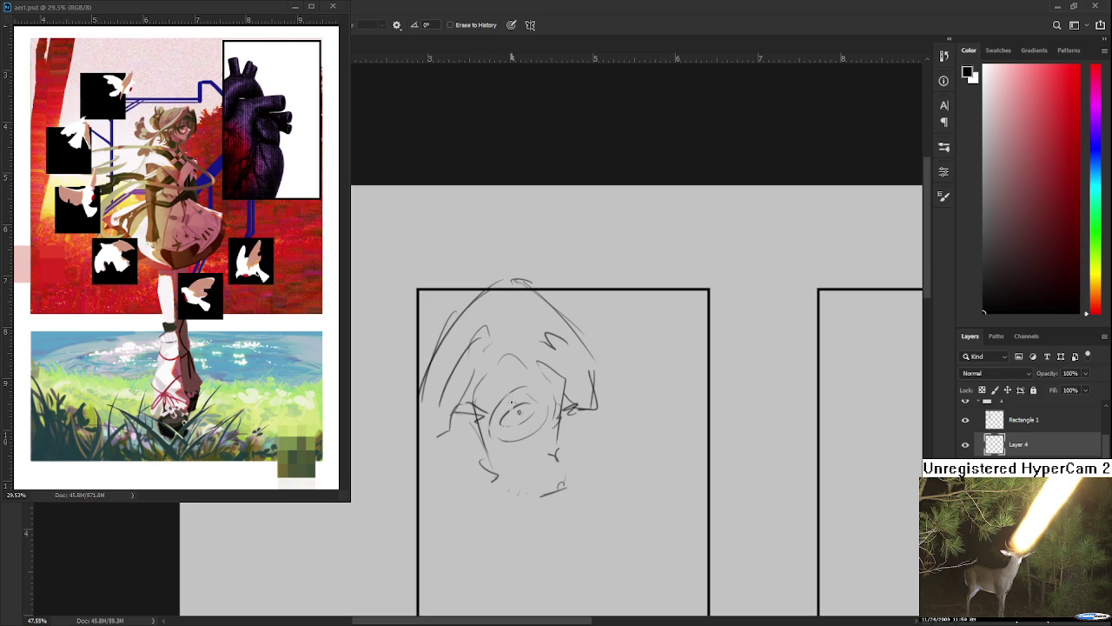
# Erase the old eye and redraw a darker eye ellipse with strokes around it.
pyautogui.moveTo(509, 398)
pyautogui.mouseDown()
pyautogui.moveTo(504, 415)
pyautogui.moveTo(527, 421)
pyautogui.moveTo(497, 452)
pyautogui.mouseUp()
pyautogui.press('b')
pyautogui.moveTo(553, 405); pyautogui.dragTo(547, 461)
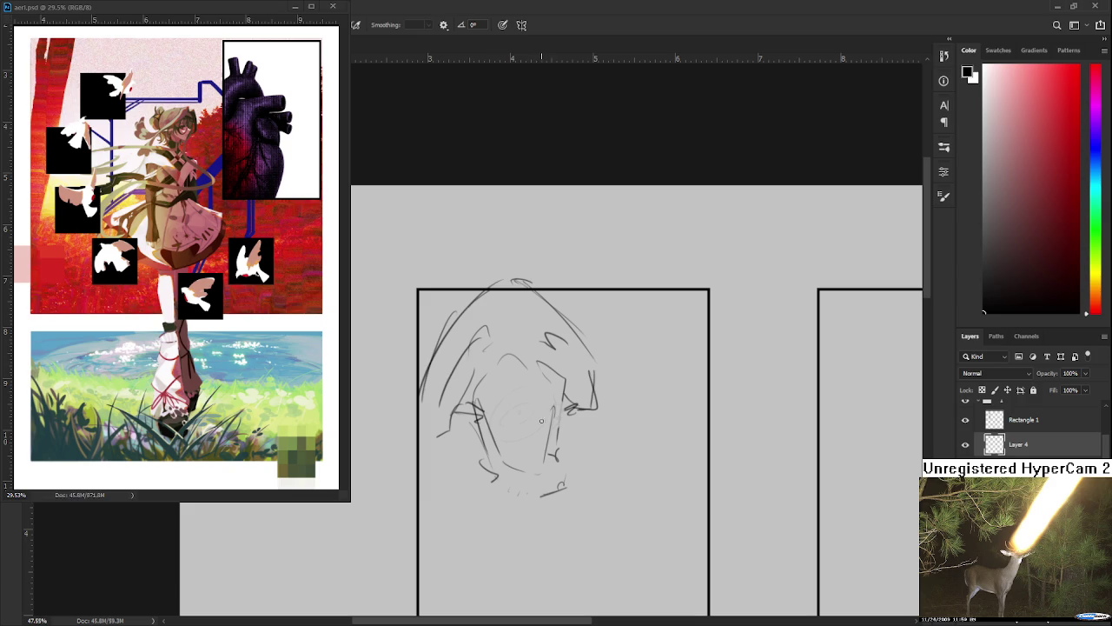
pyautogui.moveTo(522, 408)
pyautogui.mouseDown()
pyautogui.moveTo(497, 429)
pyautogui.moveTo(541, 421)
pyautogui.moveTo(557, 450)
pyautogui.moveTo(476, 454)
pyautogui.mouseUp()
pyautogui.moveTo(535, 398)
pyautogui.mouseDown()
pyautogui.moveTo(528, 424)
pyautogui.moveTo(508, 416)
pyautogui.moveTo(532, 401)
pyautogui.moveTo(488, 444)
pyautogui.mouseUp()
pyautogui.moveTo(506, 418); pyautogui.dragTo(548, 443)
pyautogui.moveTo(534, 388); pyautogui.dragTo(554, 398)
# Add a short stroke right of the eye and another left of the head.
pyautogui.moveTo(552, 400); pyautogui.dragTo(544, 339)
pyautogui.moveTo(539, 392)
pyautogui.mouseDown()
pyautogui.moveTo(539, 374)
pyautogui.moveTo(511, 362)
pyautogui.mouseUp()
pyautogui.moveTo(527, 319); pyautogui.dragTo(549, 324)
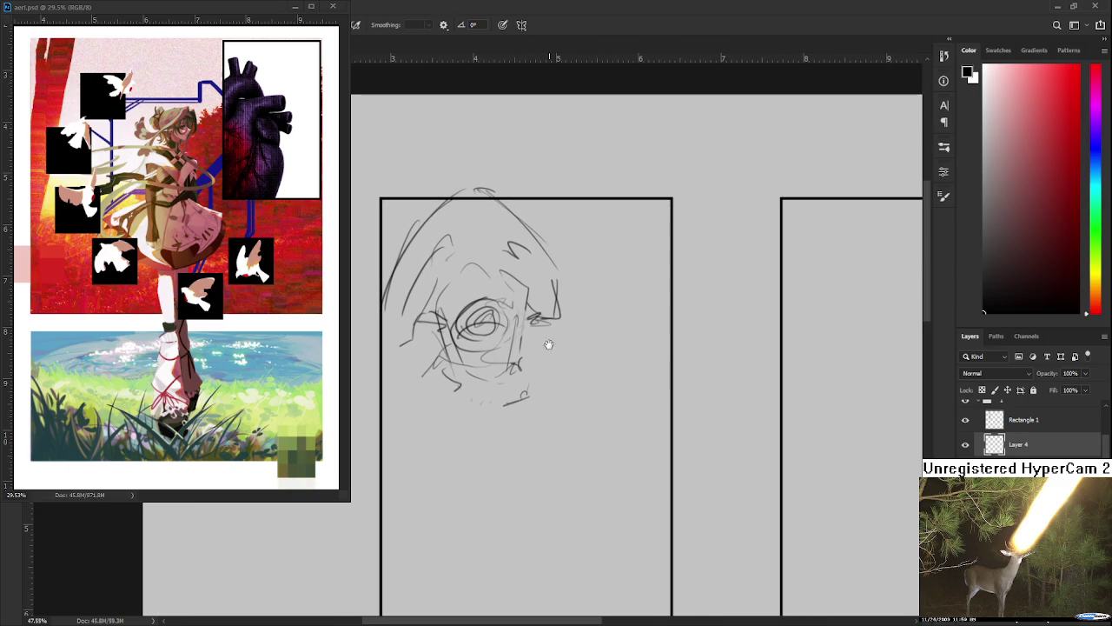
pyautogui.scroll(-1, 550, 318)
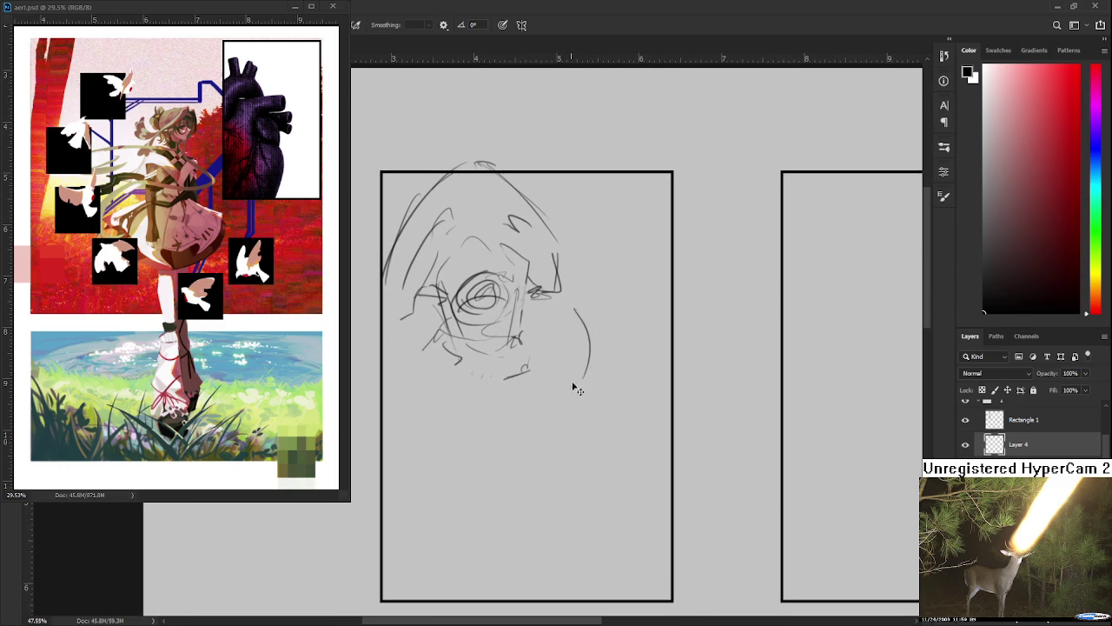
pyautogui.moveTo(569, 316)
pyautogui.mouseDown()
pyautogui.moveTo(593, 338)
pyautogui.moveTo(562, 365)
pyautogui.mouseUp()
pyautogui.moveTo(473, 243); pyautogui.dragTo(447, 344)
pyautogui.moveTo(461, 430); pyautogui.dragTo(465, 387)
# Draw long vertical hair strands on both sides of the face, undoing two stray strokes.
pyautogui.moveTo(443, 266)
pyautogui.mouseDown()
pyautogui.moveTo(443, 479)
pyautogui.moveTo(464, 351)
pyautogui.moveTo(443, 320)
pyautogui.mouseUp()
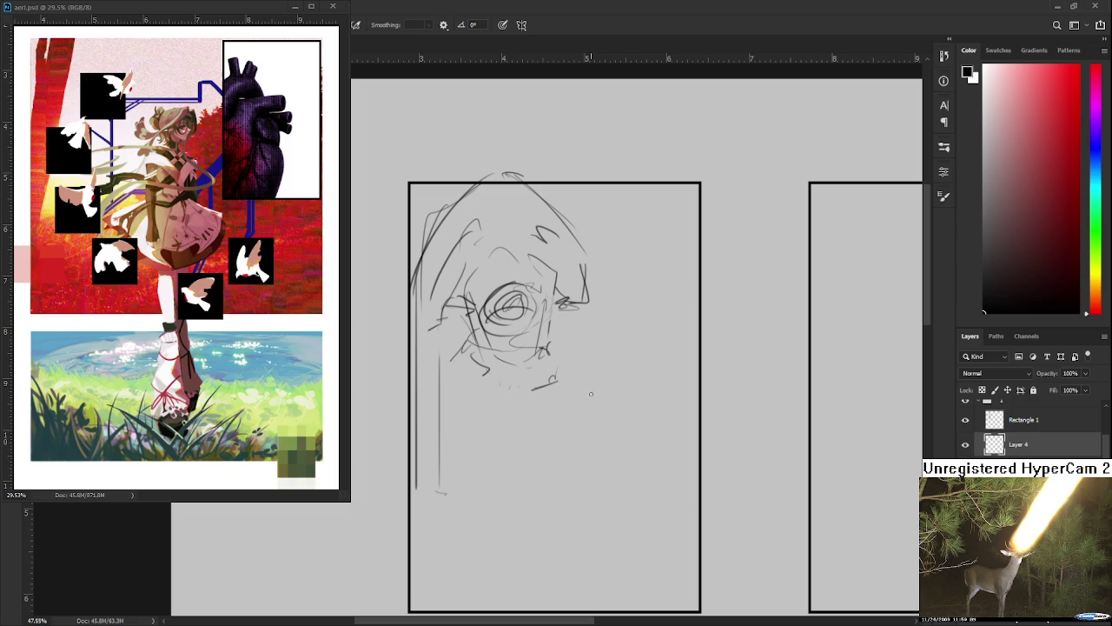
pyautogui.moveTo(438, 337)
pyautogui.mouseDown()
pyautogui.moveTo(435, 513)
pyautogui.moveTo(450, 507)
pyautogui.mouseUp()
pyautogui.moveTo(449, 328); pyautogui.dragTo(450, 453)
pyautogui.moveTo(545, 347); pyautogui.dragTo(509, 378)
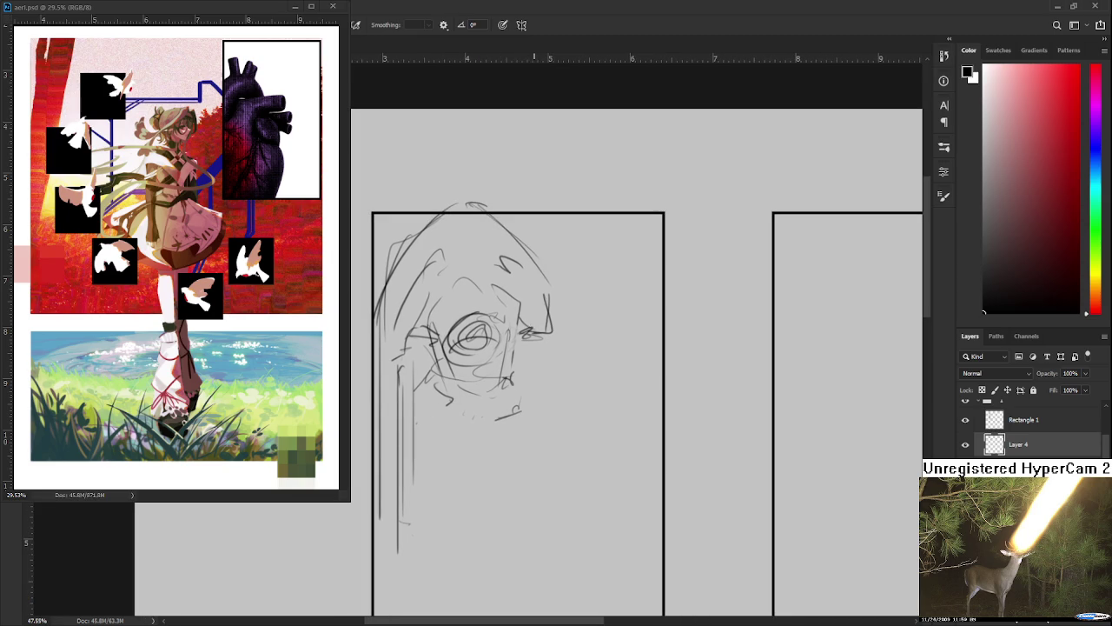
pyautogui.moveTo(539, 317)
pyautogui.mouseDown()
pyautogui.moveTo(539, 473)
pyautogui.moveTo(548, 457)
pyautogui.mouseUp()
pyautogui.moveTo(549, 339); pyautogui.dragTo(531, 350)
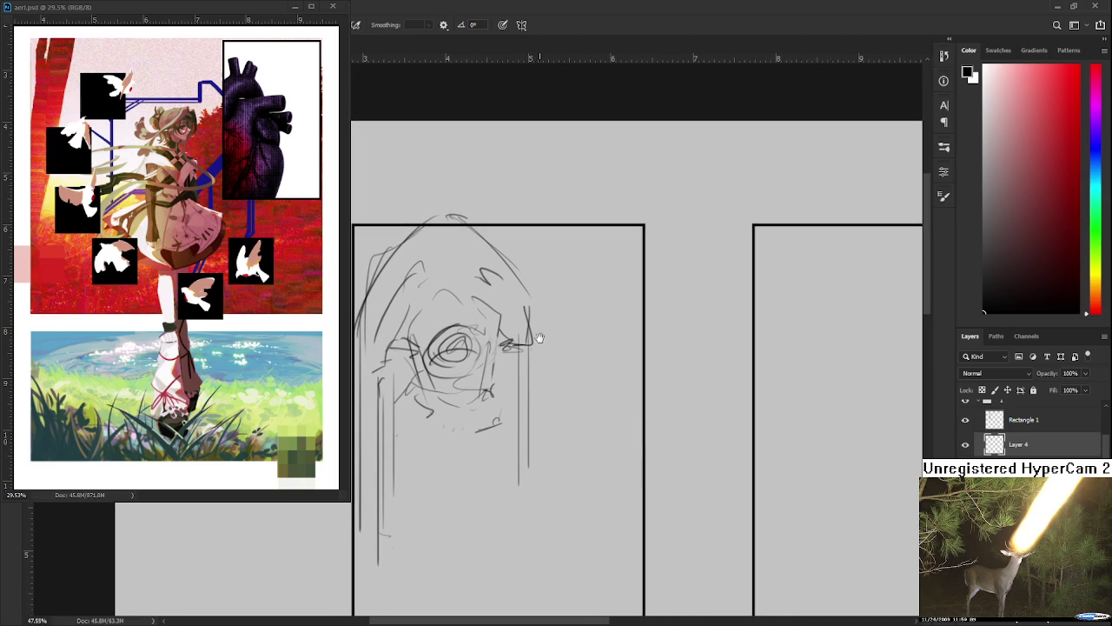
pyautogui.moveTo(526, 297); pyautogui.dragTo(568, 343)
pyautogui.moveTo(569, 342)
pyautogui.mouseDown()
pyautogui.moveTo(576, 280)
pyautogui.moveTo(641, 321)
pyautogui.moveTo(466, 404)
pyautogui.mouseUp()
pyautogui.hotkey('ctrl', 'z')
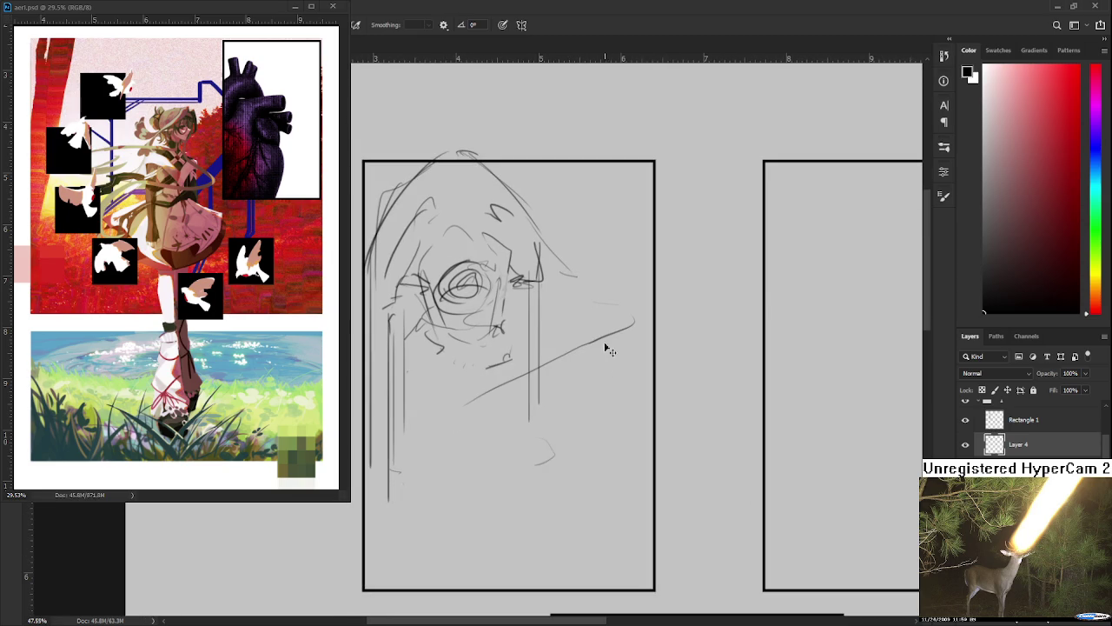
pyautogui.hotkey('ctrl', 'z')
# Draw thin diagonal strokes beside the face and long diagonal arm lines reaching up-right.
pyautogui.moveTo(592, 280); pyautogui.dragTo(636, 323)
pyautogui.moveTo(570, 302); pyautogui.dragTo(607, 325)
pyautogui.moveTo(624, 341); pyautogui.dragTo(624, 361)
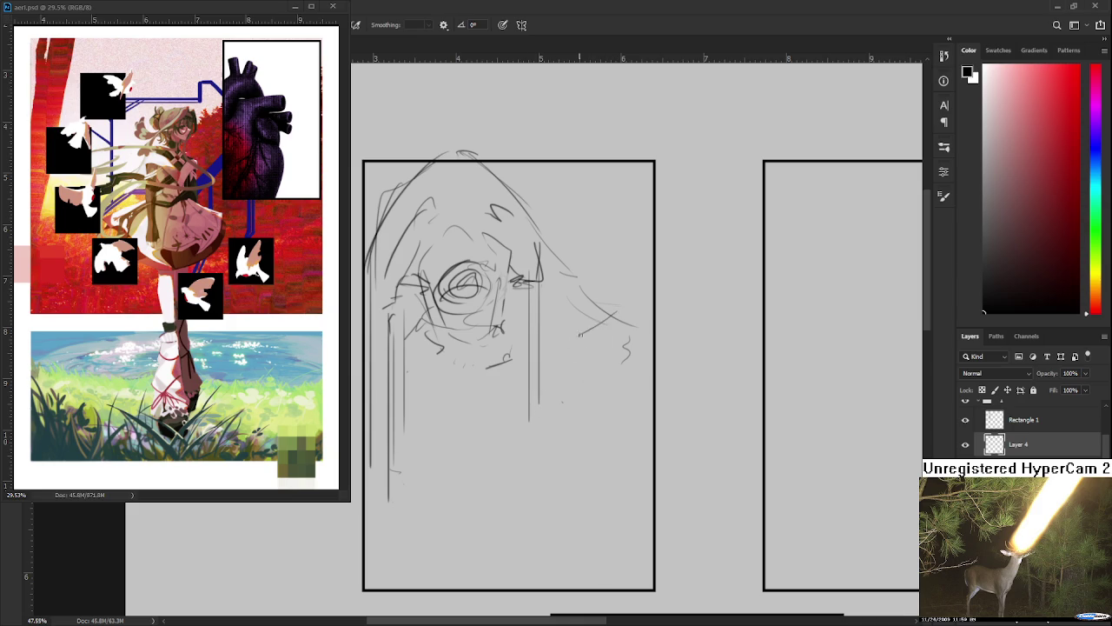
pyautogui.moveTo(587, 339)
pyautogui.mouseDown()
pyautogui.moveTo(525, 365)
pyautogui.moveTo(608, 355)
pyautogui.moveTo(673, 323)
pyautogui.mouseUp()
# Add curves and lines at the sketch's lower left running toward the middle.
pyautogui.moveTo(502, 379); pyautogui.dragTo(474, 417)
pyautogui.moveTo(537, 382); pyautogui.dragTo(576, 391)
pyautogui.moveTo(476, 401)
pyautogui.mouseDown()
pyautogui.moveTo(465, 431)
pyautogui.moveTo(565, 402)
pyautogui.mouseUp()
pyautogui.moveTo(475, 414)
pyautogui.mouseDown()
pyautogui.moveTo(453, 436)
pyautogui.moveTo(475, 485)
pyautogui.mouseUp()
pyautogui.moveTo(488, 439); pyautogui.dragTo(511, 457)
# Sketch hand folds below the face with strokes on their left, redrawing one stray stroke.
pyautogui.moveTo(527, 418)
pyautogui.mouseDown()
pyautogui.moveTo(544, 448)
pyautogui.moveTo(558, 447)
pyautogui.mouseUp()
pyautogui.moveTo(561, 405)
pyautogui.mouseDown()
pyautogui.moveTo(570, 442)
pyautogui.moveTo(584, 436)
pyautogui.moveTo(577, 381)
pyautogui.moveTo(591, 462)
pyautogui.mouseUp()
pyautogui.moveTo(584, 464); pyautogui.dragTo(577, 479)
pyautogui.moveTo(491, 382); pyautogui.dragTo(447, 424)
pyautogui.hotkey('ctrl', 'z')
pyautogui.moveTo(497, 385); pyautogui.dragTo(450, 421)
pyautogui.moveTo(459, 414); pyautogui.dragTo(436, 450)
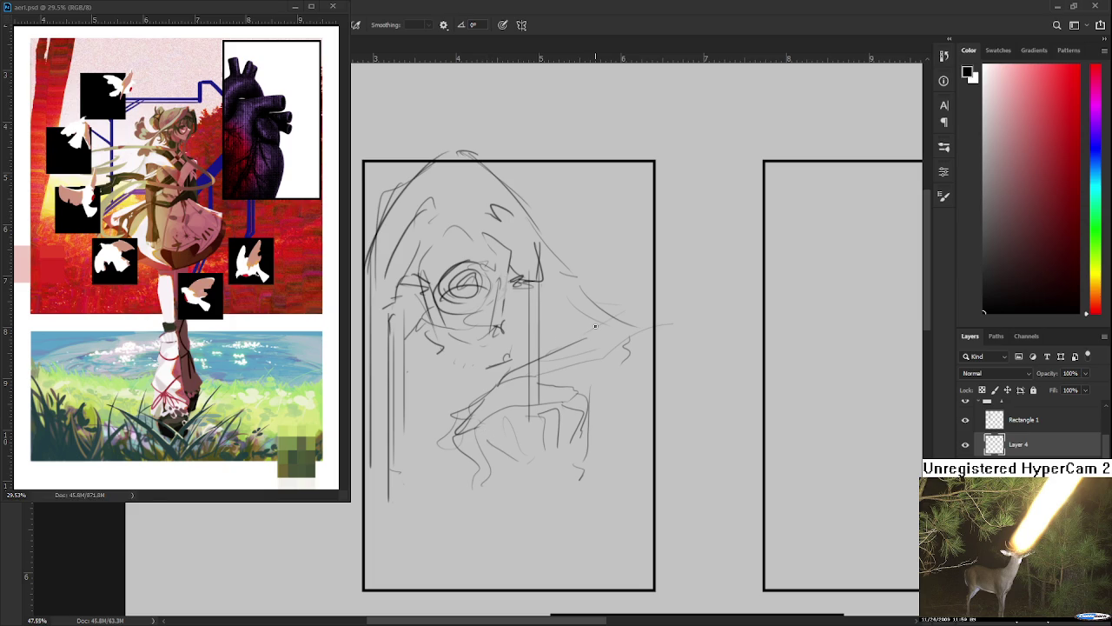
# Scale the whole sketch down from its bottom-right corner with Free Transform.
pyautogui.scroll(-2, 532, 332)
pyautogui.moveTo(539, 359)
pyautogui.mouseDown()
pyautogui.moveTo(560, 395)
pyautogui.moveTo(508, 406)
pyautogui.moveTo(517, 438)
pyautogui.mouseUp()
pyautogui.hotkey('ctrl', 't')
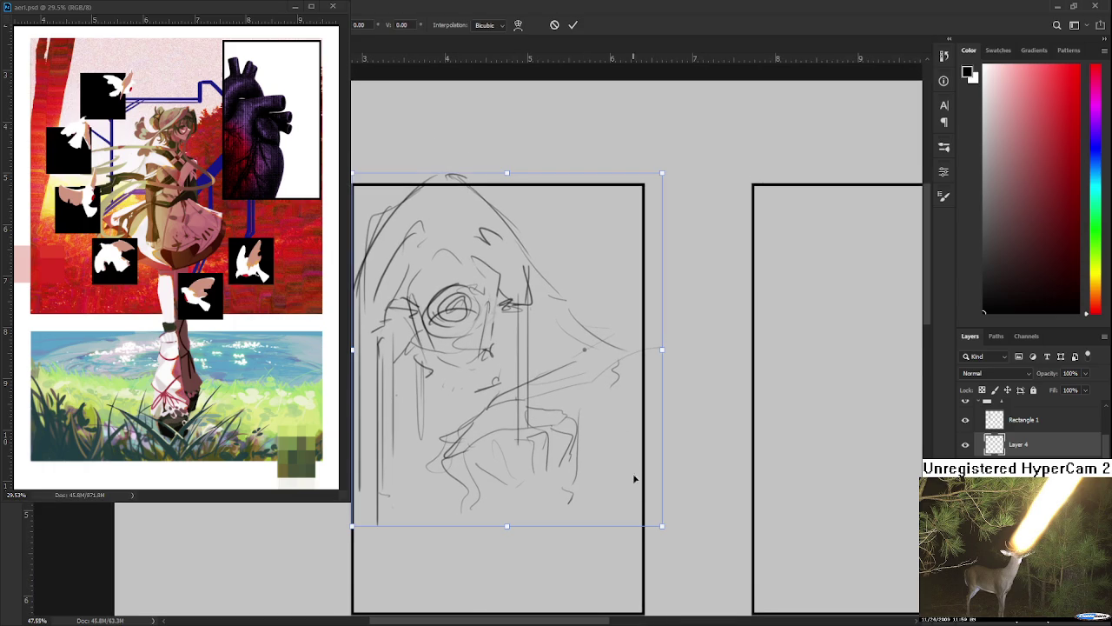
pyautogui.moveTo(663, 520)
pyautogui.mouseDown()
pyautogui.moveTo(646, 506)
pyautogui.moveTo(627, 437)
pyautogui.mouseUp()
pyautogui.press('Return')
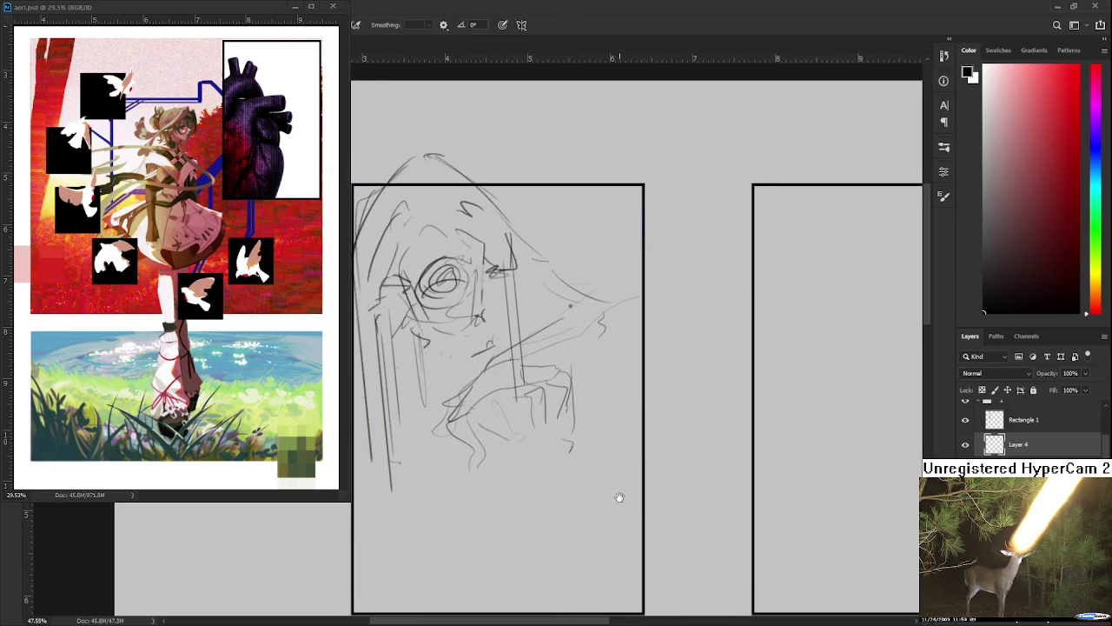
# Brush a small box shape near the sketch's lower right.
pyautogui.scroll(-2, 617, 452)
pyautogui.scroll(1, 590, 387)
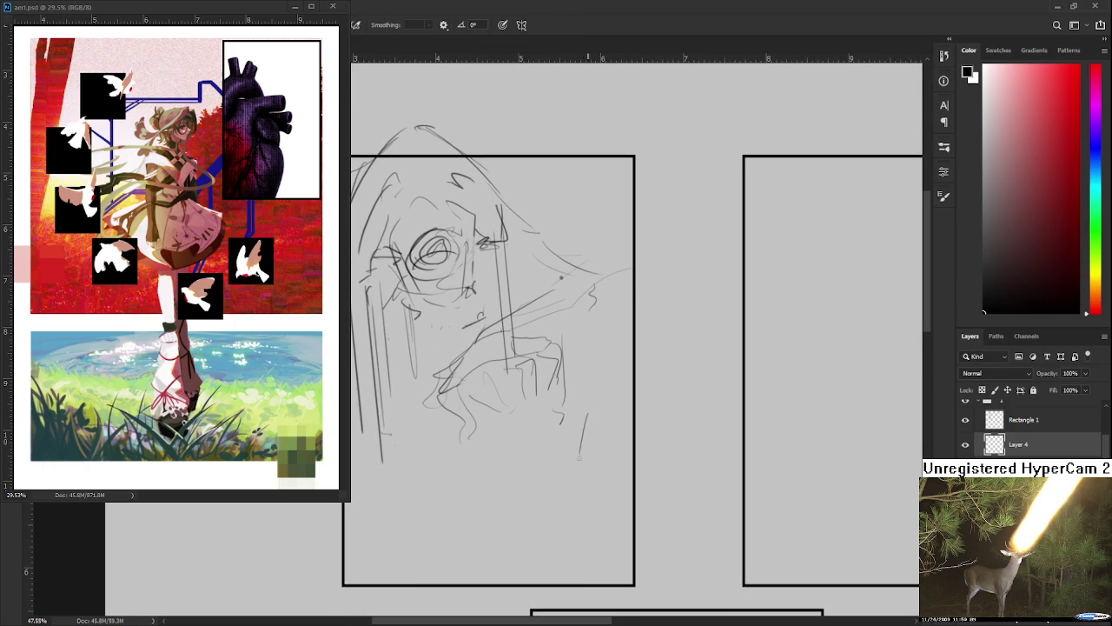
pyautogui.moveTo(579, 435); pyautogui.dragTo(576, 460)
pyautogui.moveTo(582, 424)
pyautogui.mouseDown()
pyautogui.moveTo(604, 434)
pyautogui.moveTo(600, 466)
pyautogui.mouseUp()
pyautogui.hotkey('ctrl', 'z')
pyautogui.moveTo(575, 461); pyautogui.dragTo(598, 469)
pyautogui.moveTo(584, 424)
pyautogui.mouseDown()
pyautogui.moveTo(613, 435)
pyautogui.moveTo(602, 464)
pyautogui.mouseUp()
pyautogui.moveTo(583, 464)
pyautogui.mouseDown()
pyautogui.moveTo(603, 470)
pyautogui.moveTo(598, 414)
pyautogui.mouseUp()
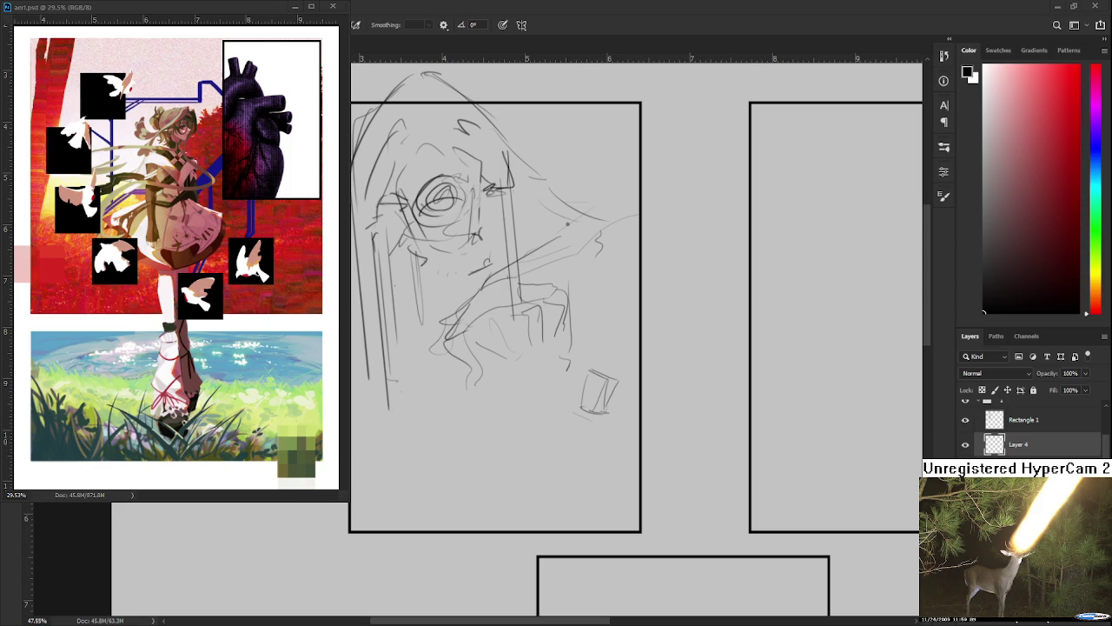
# Erase the small box shape and its leftover stroke.
pyautogui.press('e')
pyautogui.moveTo(576, 414)
pyautogui.mouseDown()
pyautogui.moveTo(599, 375)
pyautogui.moveTo(614, 396)
pyautogui.mouseUp()
pyautogui.press('b')
pyautogui.moveTo(597, 417)
pyautogui.mouseDown()
pyautogui.moveTo(605, 384)
pyautogui.moveTo(594, 466)
pyautogui.mouseUp()
pyautogui.moveTo(613, 377)
pyautogui.mouseDown()
pyautogui.moveTo(643, 363)
pyautogui.moveTo(598, 478)
pyautogui.mouseUp()
# Add short strokes below the folds near the lower right, undoing one attempt.
pyautogui.moveTo(600, 410)
pyautogui.mouseDown()
pyautogui.moveTo(585, 466)
pyautogui.moveTo(598, 489)
pyautogui.moveTo(616, 391)
pyautogui.mouseUp()
pyautogui.moveTo(626, 348); pyautogui.dragTo(646, 354)
pyautogui.moveTo(602, 382); pyautogui.dragTo(593, 464)
pyautogui.hotkey('ctrl', 'z')
pyautogui.hotkey('ctrl', 'z')
pyautogui.moveTo(596, 412)
pyautogui.mouseDown()
pyautogui.moveTo(583, 491)
pyautogui.moveTo(593, 468)
pyautogui.mouseUp()
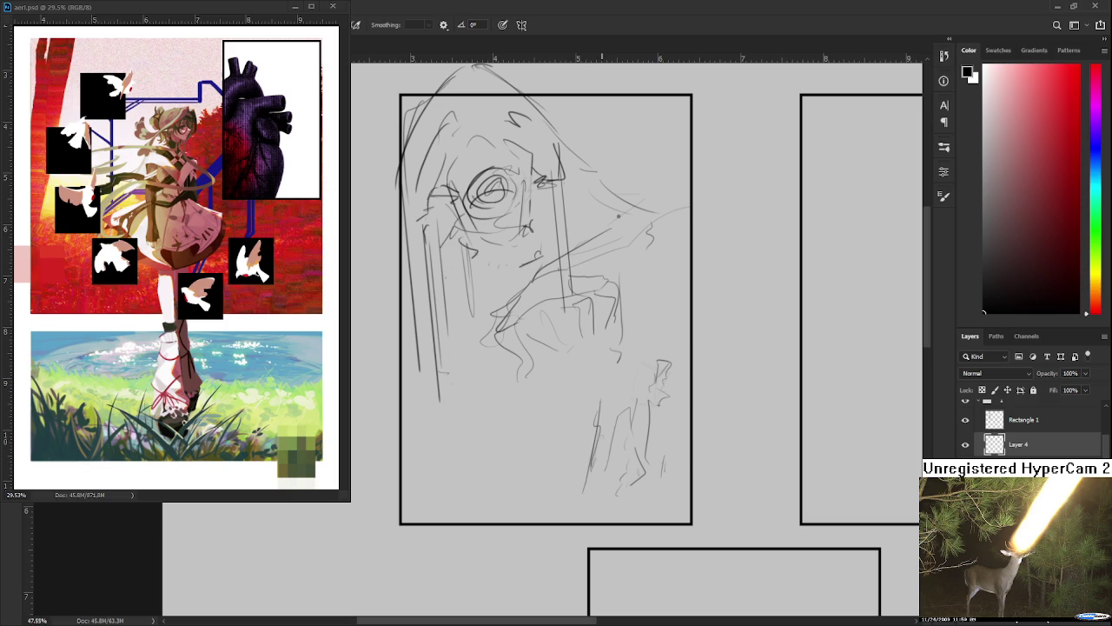
pyautogui.moveTo(600, 410); pyautogui.dragTo(591, 426)
pyautogui.moveTo(645, 380)
pyautogui.mouseDown()
pyautogui.moveTo(593, 450)
pyautogui.moveTo(606, 439)
pyautogui.mouseUp()
# Draw a curved stroke, a short vertical stroke and a tall line in the lower area.
pyautogui.press('e')
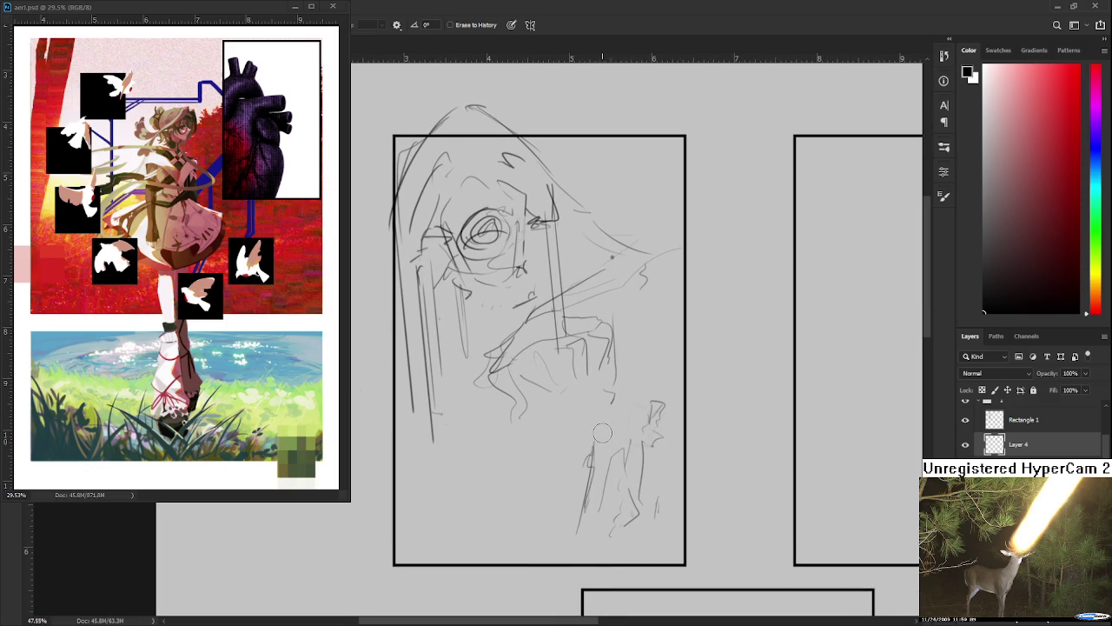
pyautogui.press('b')
pyautogui.moveTo(499, 461); pyautogui.dragTo(524, 494)
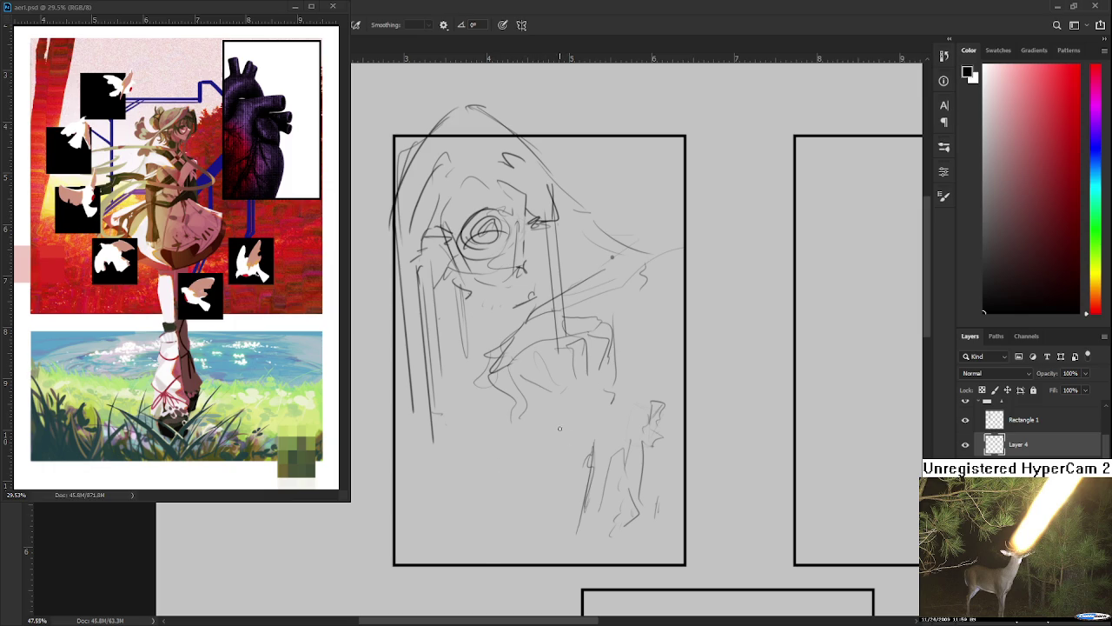
pyautogui.moveTo(545, 427)
pyautogui.mouseDown()
pyautogui.moveTo(543, 454)
pyautogui.moveTo(494, 468)
pyautogui.mouseUp()
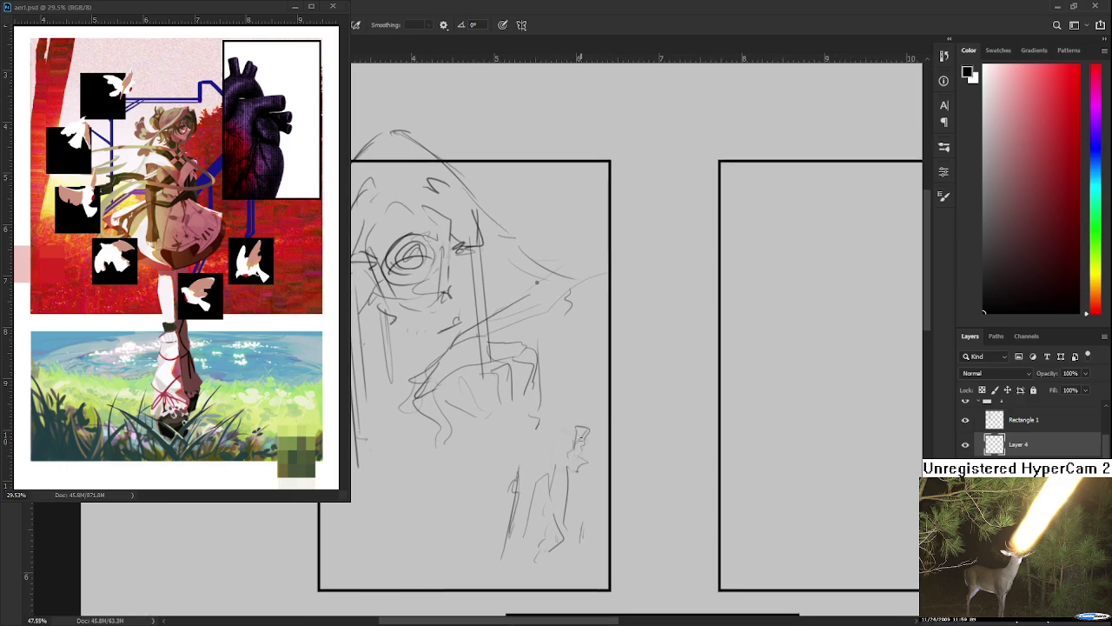
pyautogui.moveTo(565, 511)
pyautogui.mouseDown()
pyautogui.moveTo(573, 420)
pyautogui.moveTo(585, 426)
pyautogui.moveTo(607, 564)
pyautogui.moveTo(558, 563)
pyautogui.mouseUp()
pyautogui.moveTo(578, 410); pyautogui.dragTo(596, 391)
# Sketch a narrow leg form near the bottom with converging lines beneath it.
pyautogui.press('e')
pyautogui.press('b')
pyautogui.moveTo(541, 442); pyautogui.dragTo(596, 432)
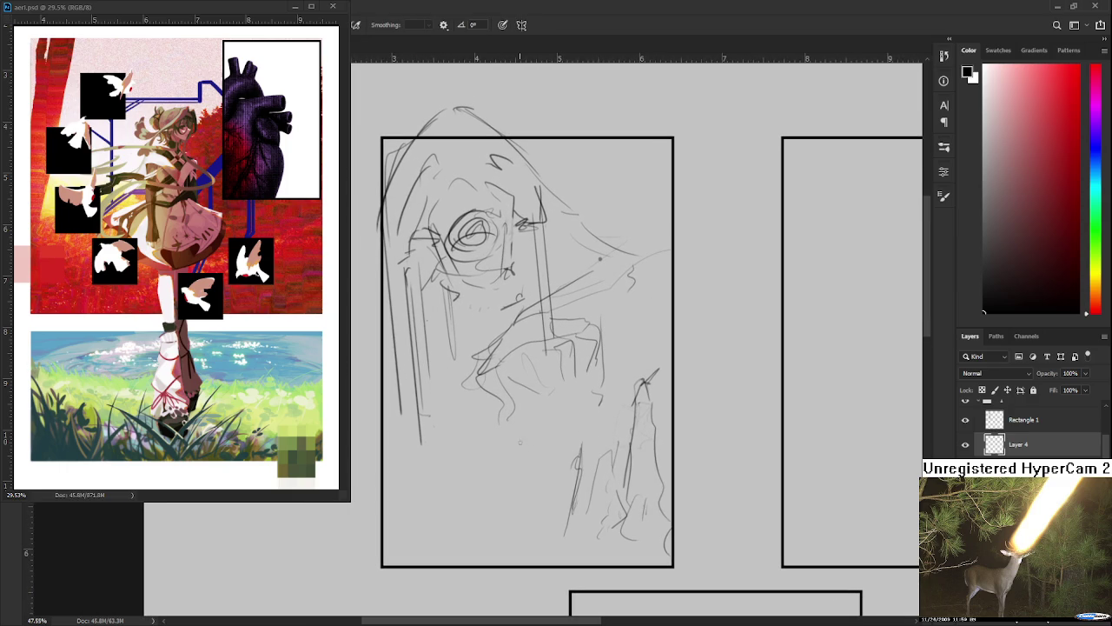
pyautogui.hotkey('ctrl', 'z')
pyautogui.moveTo(514, 417)
pyautogui.mouseDown()
pyautogui.moveTo(534, 440)
pyautogui.moveTo(525, 449)
pyautogui.mouseUp()
pyautogui.hotkey('ctrl', 'z')
pyautogui.scroll(-1, 527, 453)
pyautogui.moveTo(515, 440)
pyautogui.mouseDown()
pyautogui.moveTo(533, 441)
pyautogui.moveTo(519, 483)
pyautogui.moveTo(530, 489)
pyautogui.moveTo(536, 477)
pyautogui.moveTo(526, 539)
pyautogui.mouseUp()
pyautogui.moveTo(529, 496); pyautogui.dragTo(527, 535)
pyautogui.moveTo(532, 485)
pyautogui.mouseDown()
pyautogui.moveTo(528, 527)
pyautogui.moveTo(504, 544)
pyautogui.mouseUp()
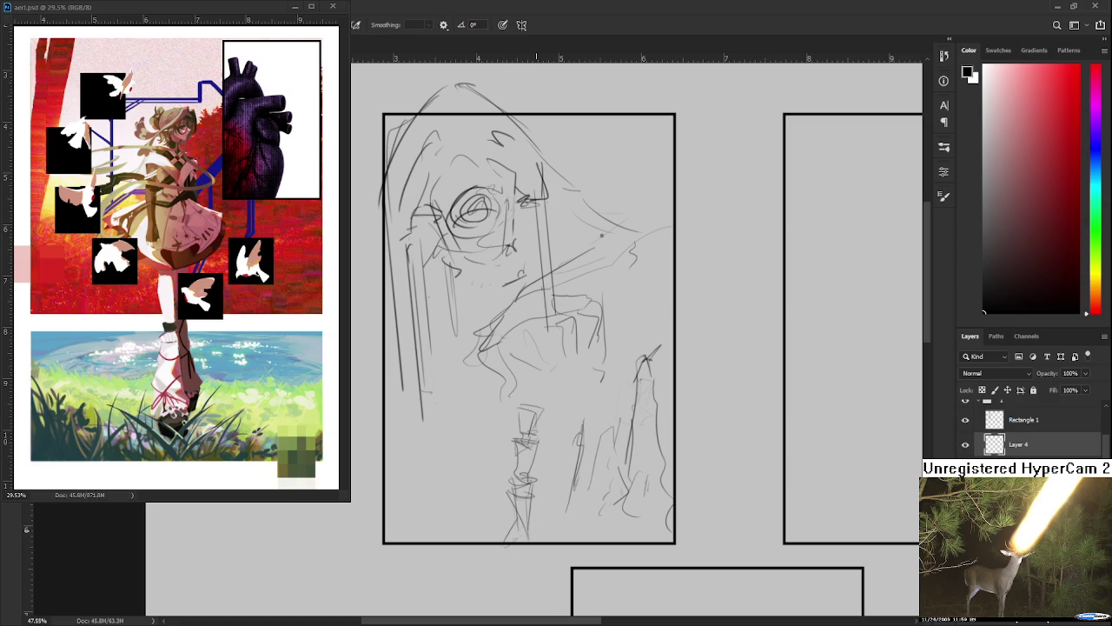
# Select the leg sketch with an elliptical marquee and squash it shorter with Free Transform.
pyautogui.press('m')
pyautogui.moveTo(556, 438)
pyautogui.mouseDown()
pyautogui.moveTo(491, 392)
pyautogui.moveTo(551, 397)
pyautogui.mouseUp()
pyautogui.hotkey('ctrl', 't')
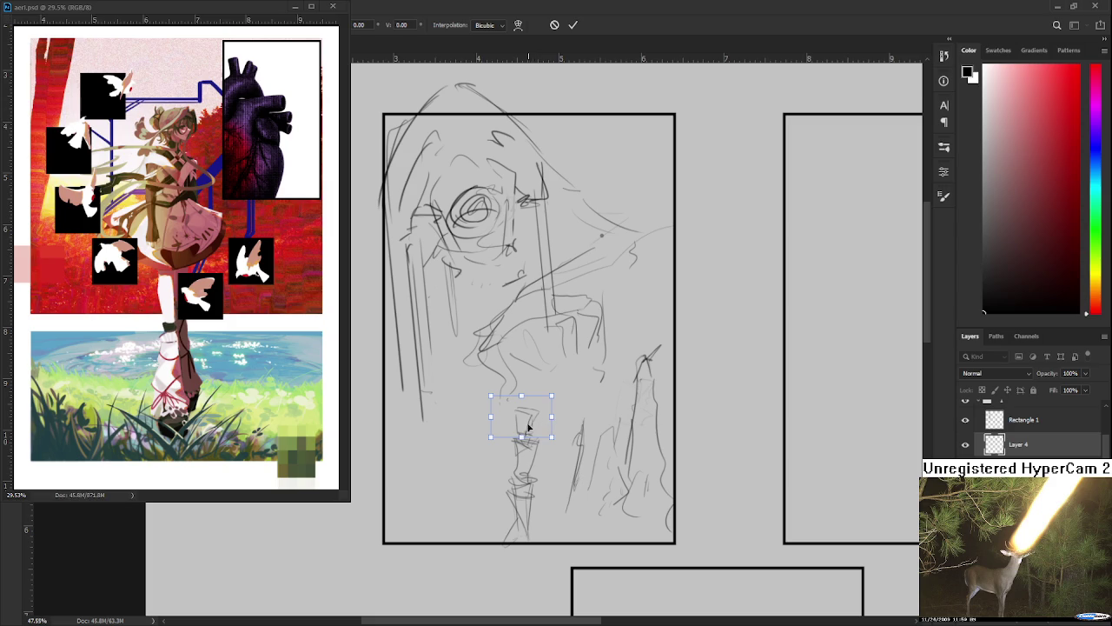
pyautogui.press('Return')
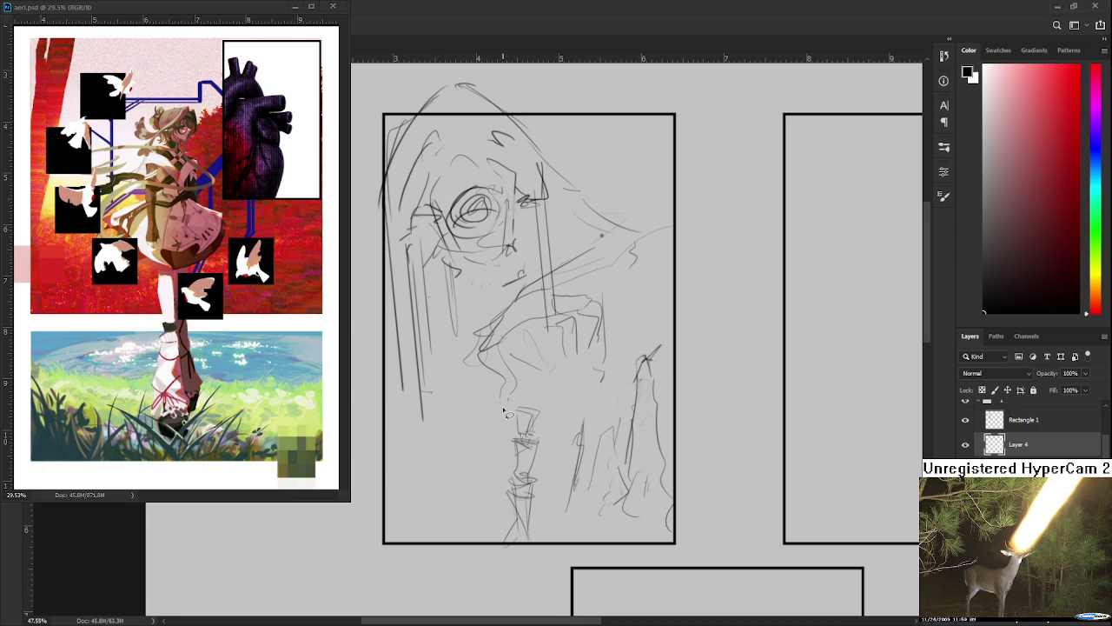
# Lasso the leg sketch and move it up slightly with Free Transform.
pyautogui.scroll(1, 511, 417)
pyautogui.scroll(-1, 544, 428)
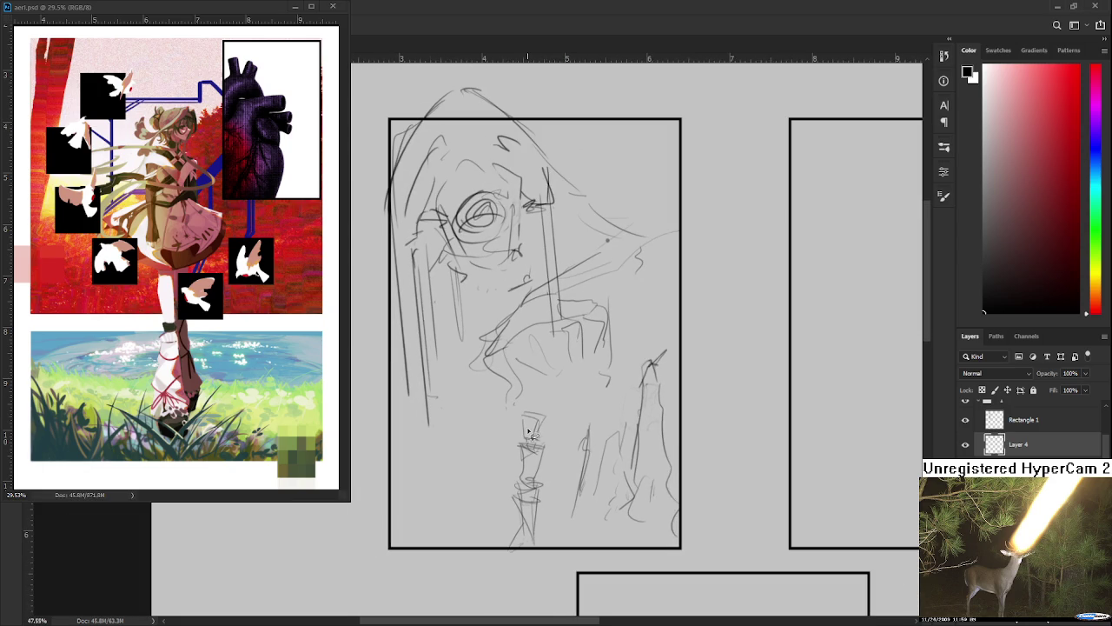
pyautogui.moveTo(527, 401)
pyautogui.mouseDown()
pyautogui.moveTo(567, 569)
pyautogui.moveTo(548, 414)
pyautogui.mouseUp()
pyautogui.hotkey('ctrl', 't')
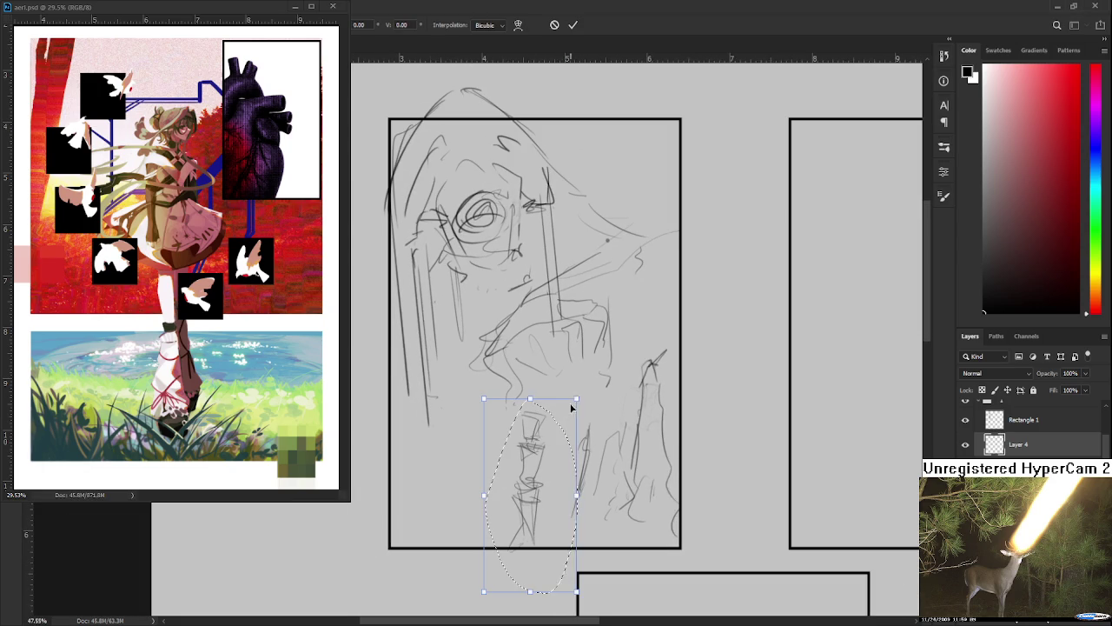
pyautogui.moveTo(570, 444); pyautogui.dragTo(573, 427)
pyautogui.press('Return')
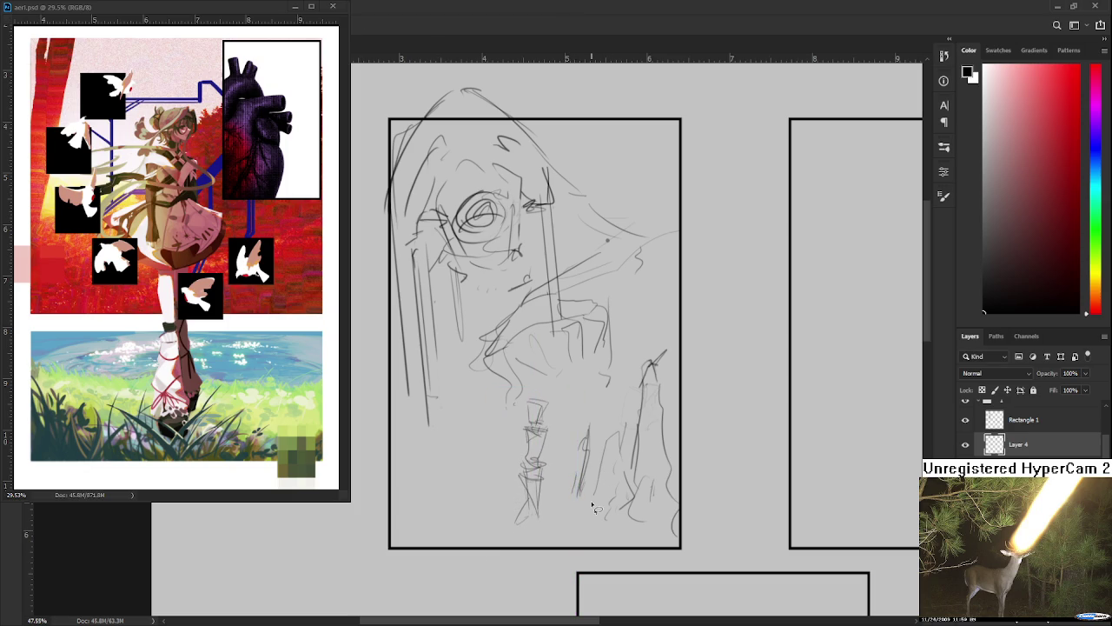
# Brush faint pencil strokes along the legs, undoing a stray vertical stroke above them.
pyautogui.press('b')
pyautogui.moveTo(489, 447); pyautogui.dragTo(495, 517)
pyautogui.moveTo(465, 470); pyautogui.dragTo(494, 519)
pyautogui.moveTo(462, 423); pyautogui.dragTo(461, 476)
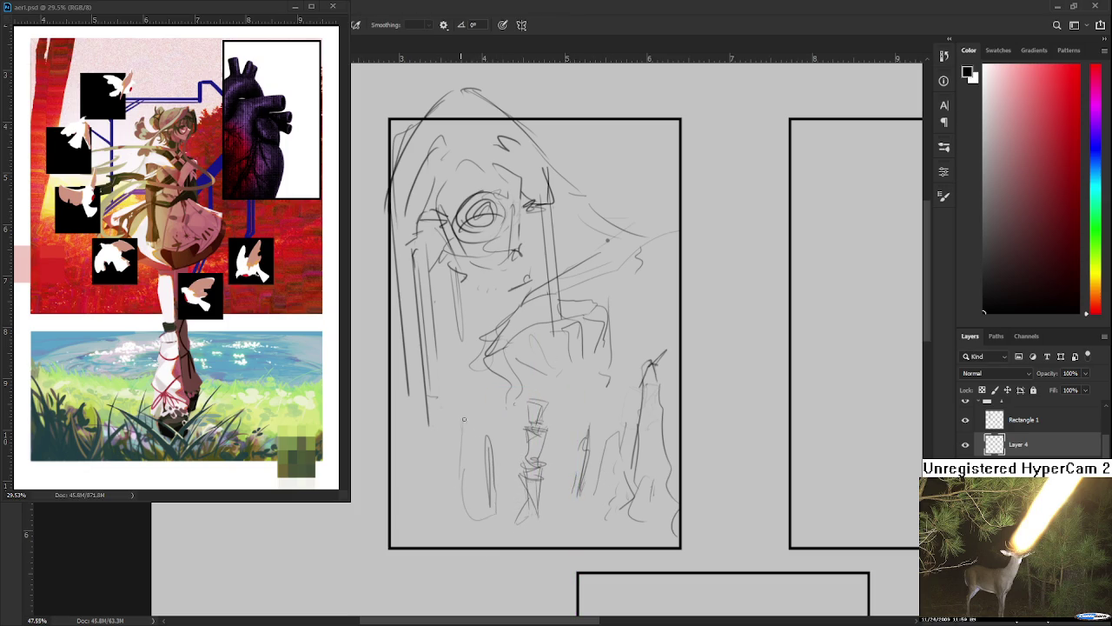
pyautogui.moveTo(437, 419); pyautogui.dragTo(445, 452)
pyautogui.moveTo(449, 367); pyautogui.dragTo(447, 393)
pyautogui.hotkey('ctrl', 'z')
# Draw a J-shaped stroke looping into a figure-eight in the blank area left of the panel.
pyautogui.scroll(-2, 503, 442)
pyautogui.moveTo(361, 388); pyautogui.dragTo(475, 388)
pyautogui.moveTo(449, 323)
pyautogui.mouseDown()
pyautogui.moveTo(451, 391)
pyautogui.moveTo(456, 376)
pyautogui.moveTo(473, 409)
pyautogui.mouseUp()
pyautogui.hotkey('ctrl', 'z')
pyautogui.hotkey('ctrl', 'z')
pyautogui.moveTo(457, 317)
pyautogui.mouseDown()
pyautogui.moveTo(415, 414)
pyautogui.moveTo(487, 370)
pyautogui.moveTo(462, 461)
pyautogui.mouseUp()
pyautogui.moveTo(573, 422)
pyautogui.mouseDown()
pyautogui.moveTo(508, 407)
pyautogui.moveTo(529, 425)
pyautogui.moveTo(586, 429)
pyautogui.mouseUp()
# Lasso the figure-eight loop and skew it into a right-slanting shape.
pyautogui.press('l')
pyautogui.moveTo(530, 465); pyautogui.dragTo(527, 474)
pyautogui.hotkey('ctrl', 't')
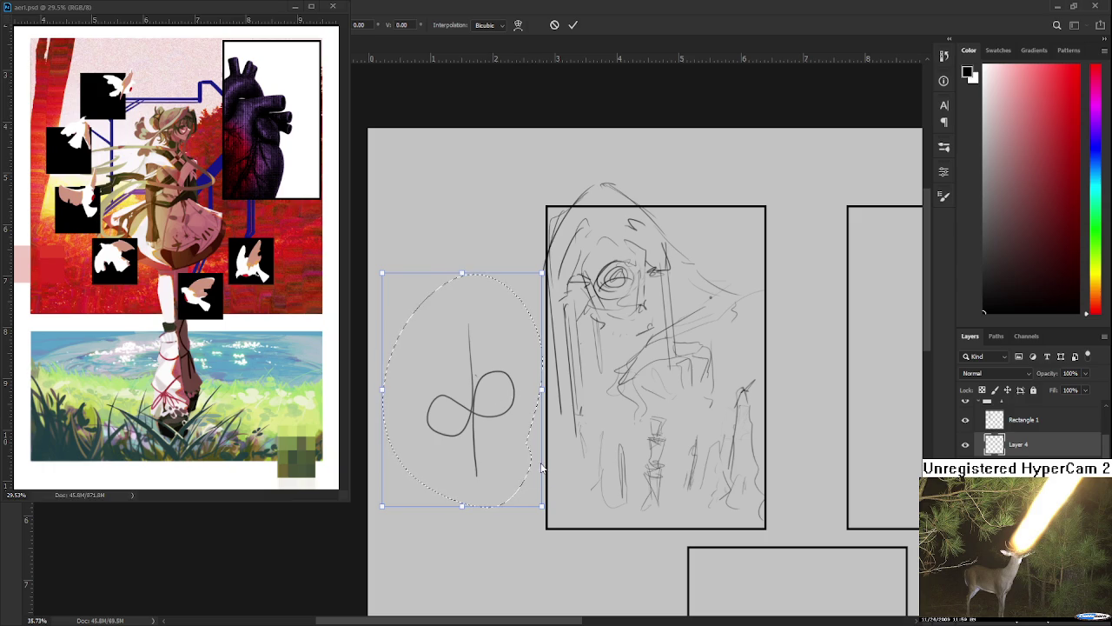
pyautogui.moveTo(461, 505)
pyautogui.mouseDown()
pyautogui.moveTo(529, 451)
pyautogui.moveTo(514, 512)
pyautogui.mouseUp()
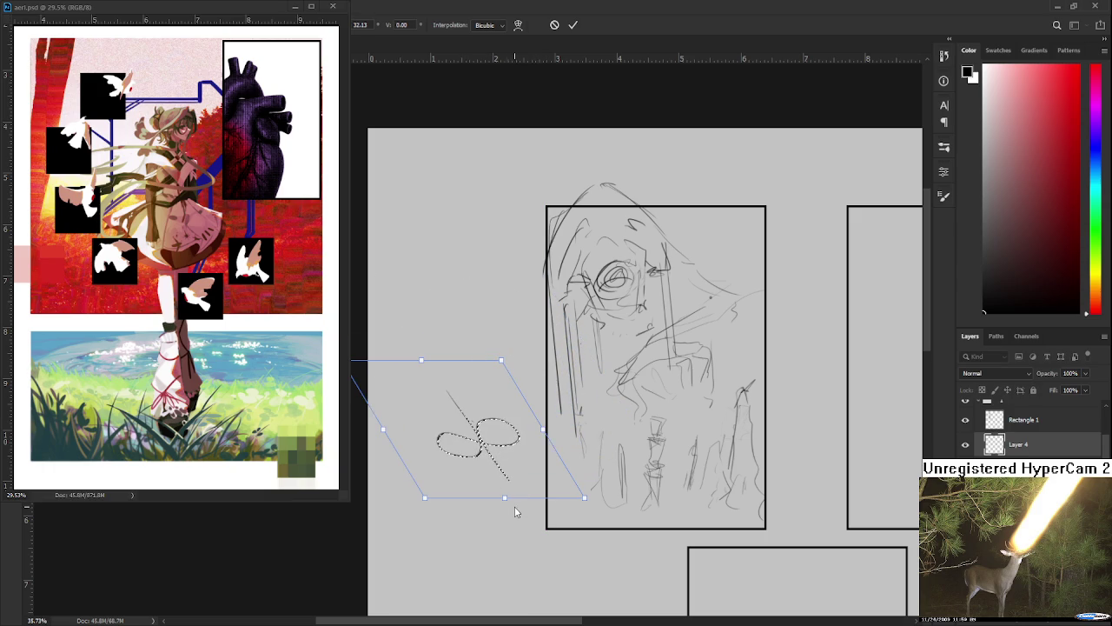
pyautogui.moveTo(542, 429); pyautogui.dragTo(561, 411)
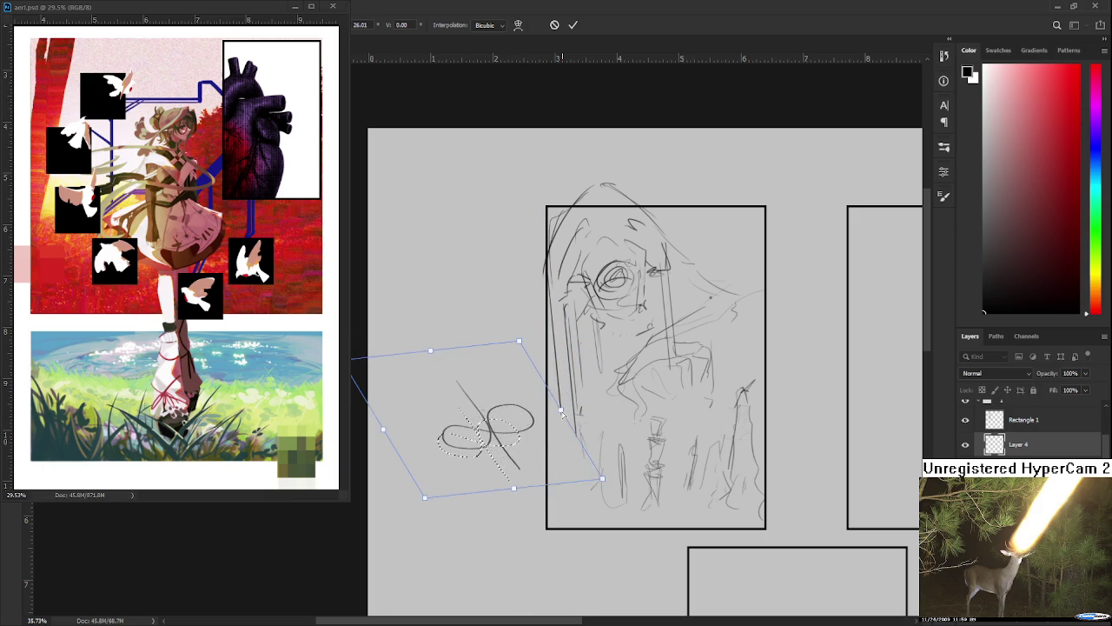
pyautogui.press('Return')
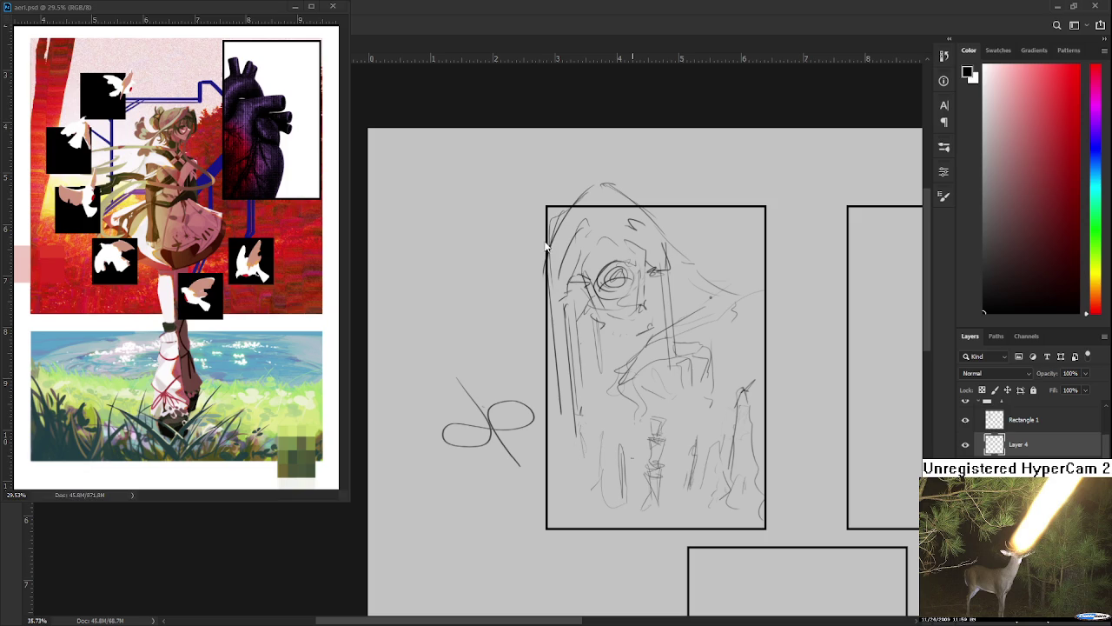
# Reselect the skewed loop, move it down to the panel's bottom edge, and deselect.
pyautogui.moveTo(519, 283); pyautogui.dragTo(554, 513)
pyautogui.hotkey('ctrl', 't')
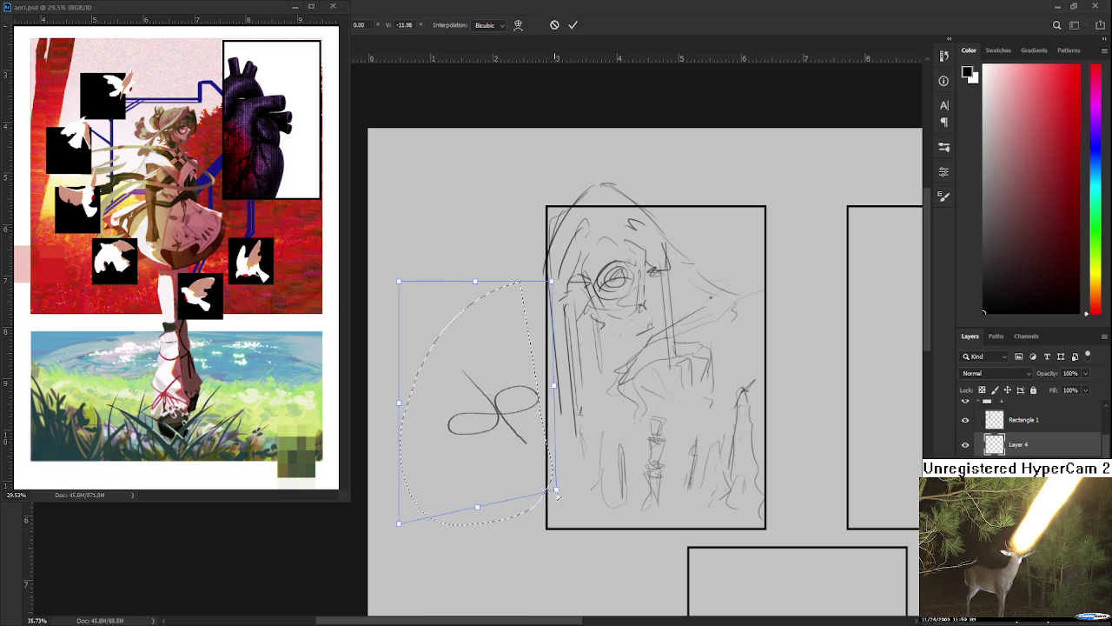
pyautogui.moveTo(518, 445); pyautogui.dragTo(506, 450)
pyautogui.press('Return')
pyautogui.hotkey('ctrl', 'd')
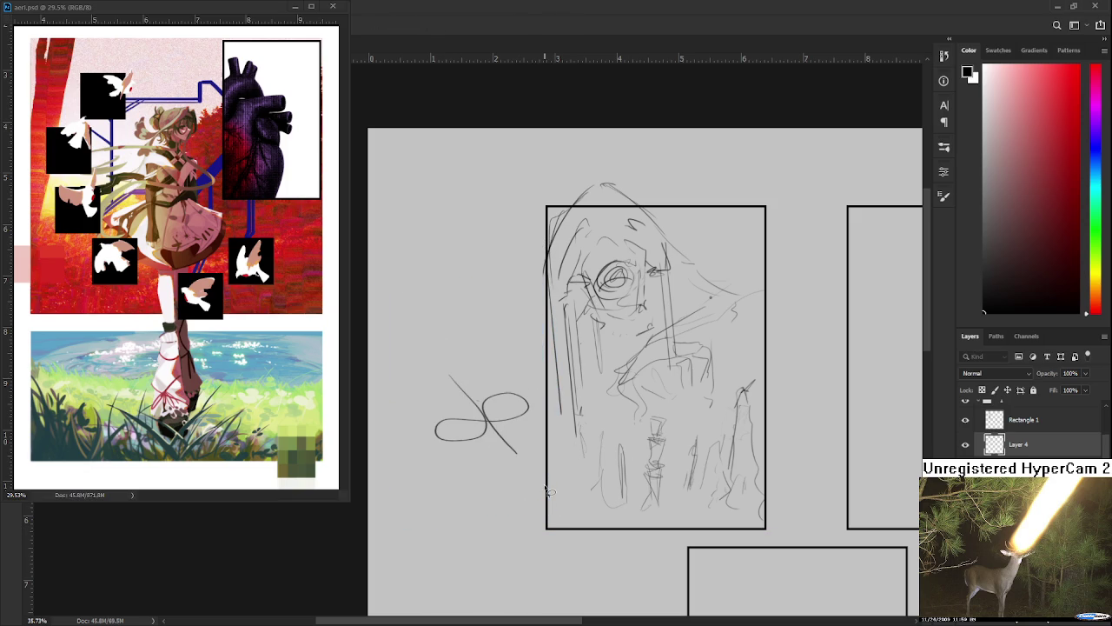
pyautogui.scroll(1, 549, 492)
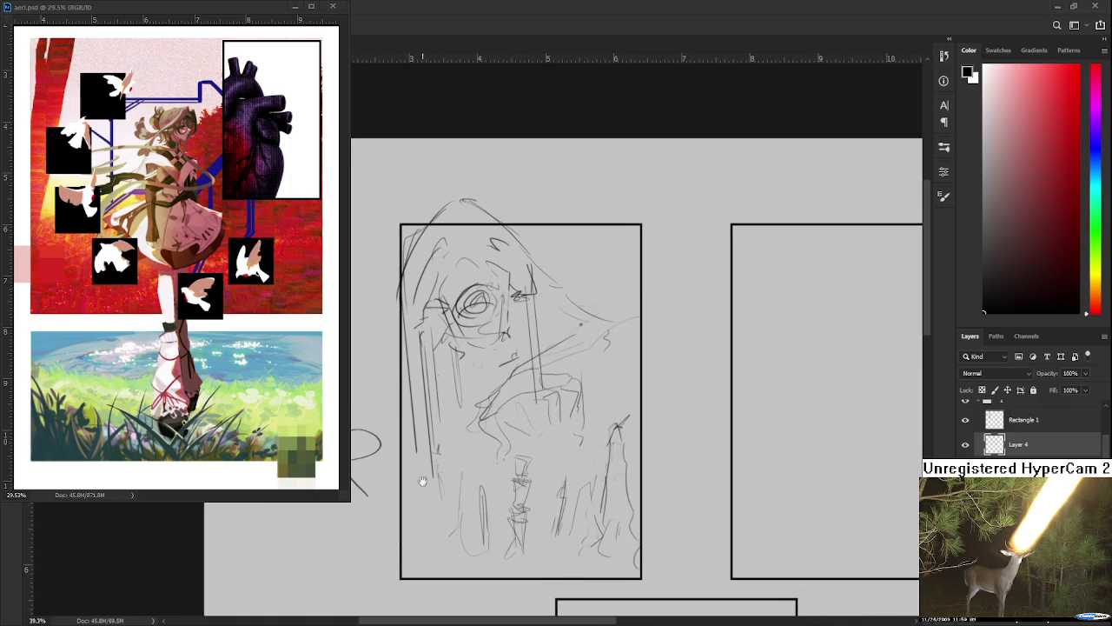
# Erase the faint strokes at the left panel's lower right.
pyautogui.scroll(1, 553, 463)
pyautogui.moveTo(549, 462); pyautogui.dragTo(524, 453)
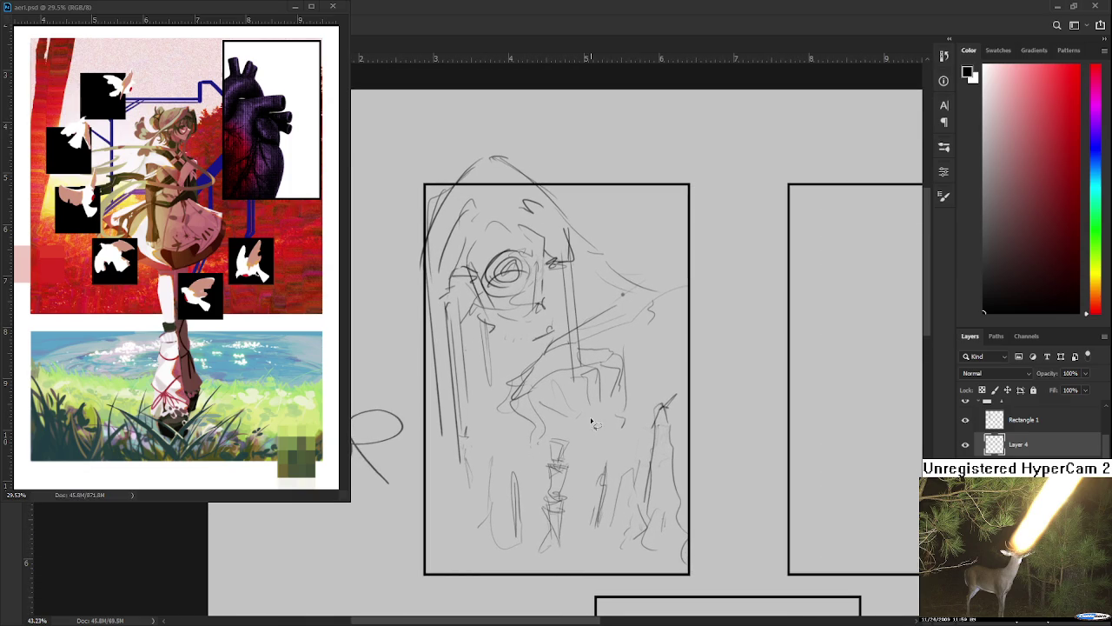
pyautogui.moveTo(596, 447); pyautogui.dragTo(579, 417)
pyautogui.press('e')
pyautogui.moveTo(582, 491)
pyautogui.mouseDown()
pyautogui.moveTo(591, 431)
pyautogui.moveTo(621, 502)
pyautogui.moveTo(650, 383)
pyautogui.moveTo(653, 439)
pyautogui.moveTo(660, 415)
pyautogui.moveTo(646, 524)
pyautogui.mouseUp()
pyautogui.moveTo(569, 462); pyautogui.dragTo(575, 463)
# Lasso the small standing figure, reposition and rotate it, then erase faint lines around it.
pyautogui.press('b')
pyautogui.press('l')
pyautogui.moveTo(541, 421)
pyautogui.mouseDown()
pyautogui.moveTo(603, 476)
pyautogui.moveTo(637, 436)
pyautogui.mouseUp()
pyautogui.hotkey('ctrl', 't')
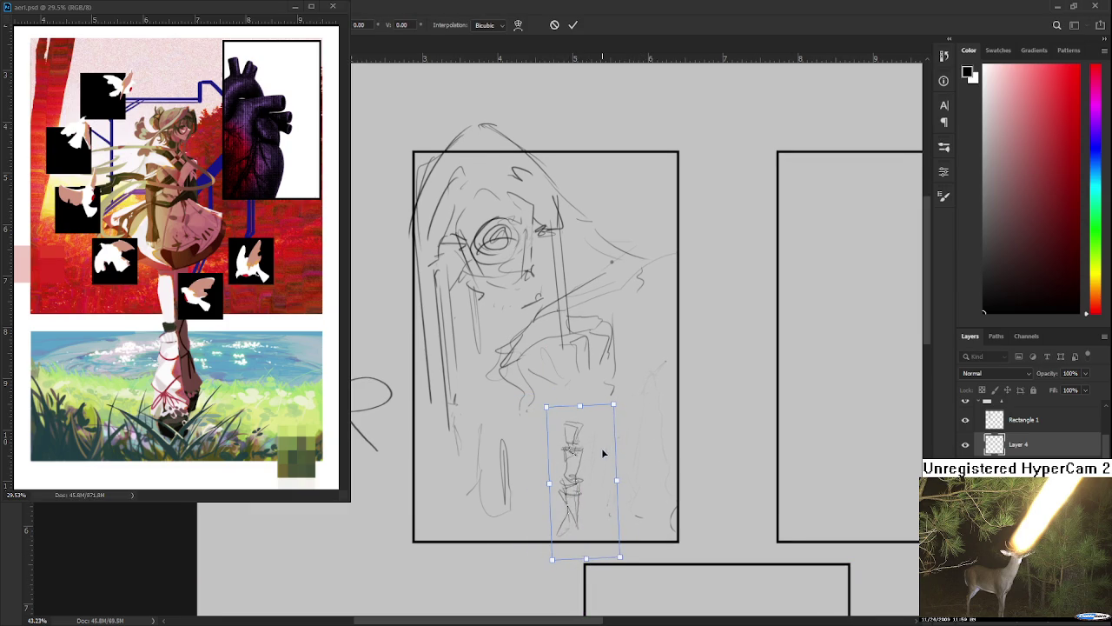
pyautogui.press('Return')
pyautogui.press('e')
pyautogui.moveTo(480, 407); pyautogui.dragTo(504, 499)
# Sketch thin vertical pencil strokes below the face, undoing a misplaced stroke.
pyautogui.press('b')
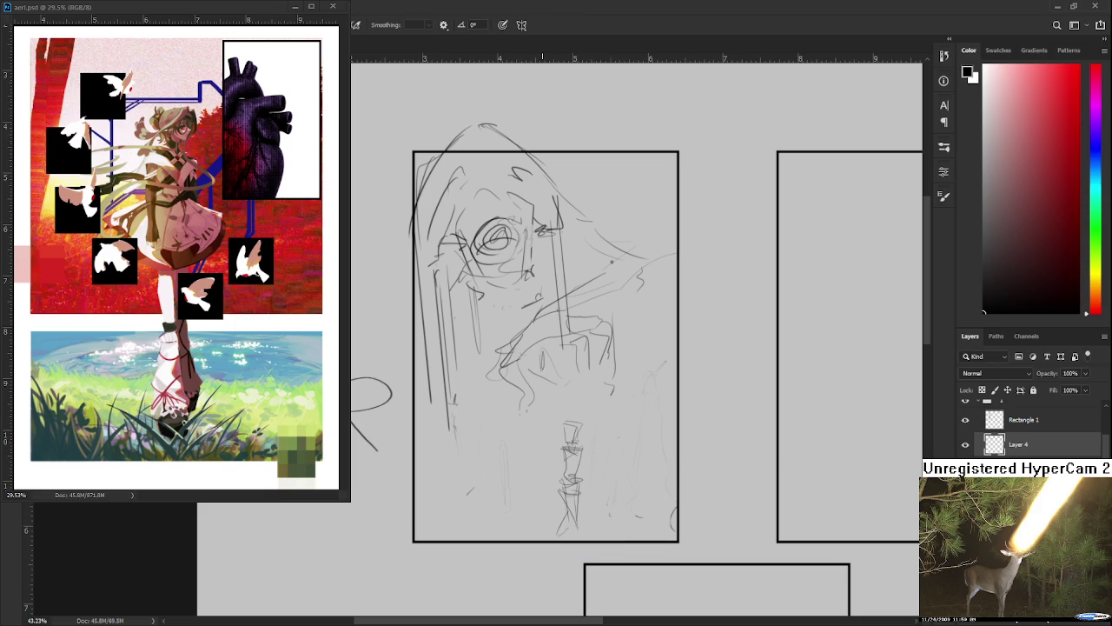
pyautogui.moveTo(547, 387)
pyautogui.mouseDown()
pyautogui.moveTo(553, 435)
pyautogui.moveTo(527, 485)
pyautogui.moveTo(501, 490)
pyautogui.mouseUp()
pyautogui.moveTo(472, 451); pyautogui.dragTo(467, 477)
pyautogui.moveTo(464, 414); pyautogui.dragTo(465, 444)
pyautogui.moveTo(466, 404); pyautogui.dragTo(468, 431)
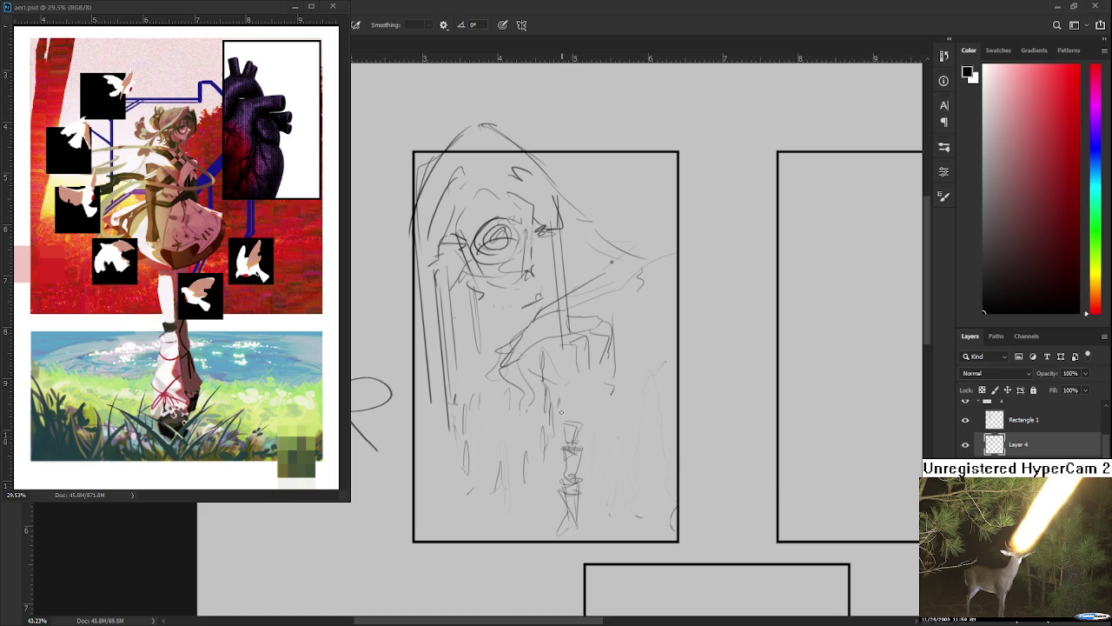
pyautogui.moveTo(563, 420)
pyautogui.mouseDown()
pyautogui.moveTo(579, 422)
pyautogui.moveTo(565, 444)
pyautogui.moveTo(575, 534)
pyautogui.mouseUp()
pyautogui.press('e')
pyautogui.press('b')
pyautogui.moveTo(582, 431)
pyautogui.mouseDown()
pyautogui.moveTo(582, 508)
pyautogui.moveTo(584, 476)
pyautogui.moveTo(595, 497)
pyautogui.mouseUp()
pyautogui.hotkey('ctrl', 'z')
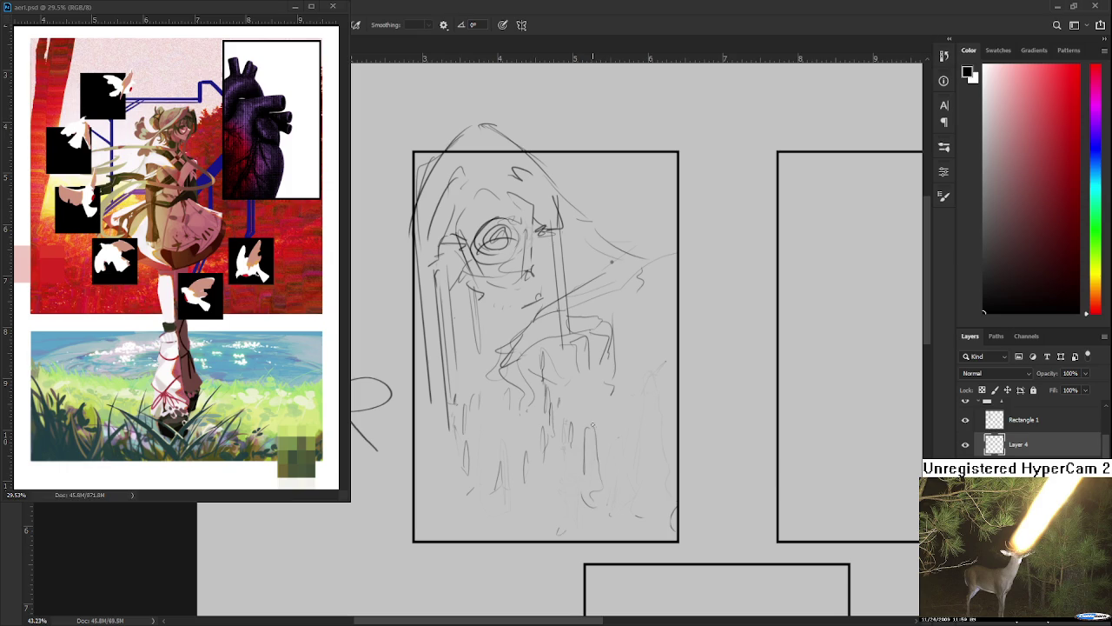
# Draw a curved loop at the figure's base with a short vertical line above it.
pyautogui.moveTo(618, 426)
pyautogui.mouseDown()
pyautogui.moveTo(566, 445)
pyautogui.moveTo(596, 431)
pyautogui.moveTo(580, 453)
pyautogui.moveTo(574, 523)
pyautogui.mouseUp()
pyautogui.moveTo(573, 485); pyautogui.dragTo(598, 515)
pyautogui.moveTo(588, 447); pyautogui.dragTo(587, 476)
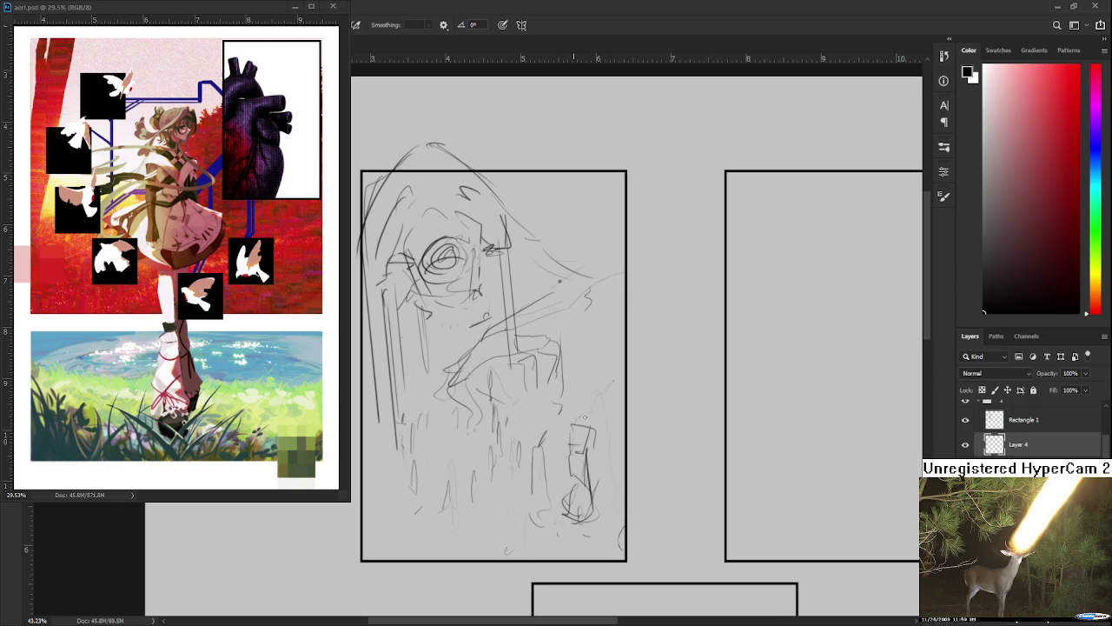
pyautogui.moveTo(599, 424); pyautogui.dragTo(593, 432)
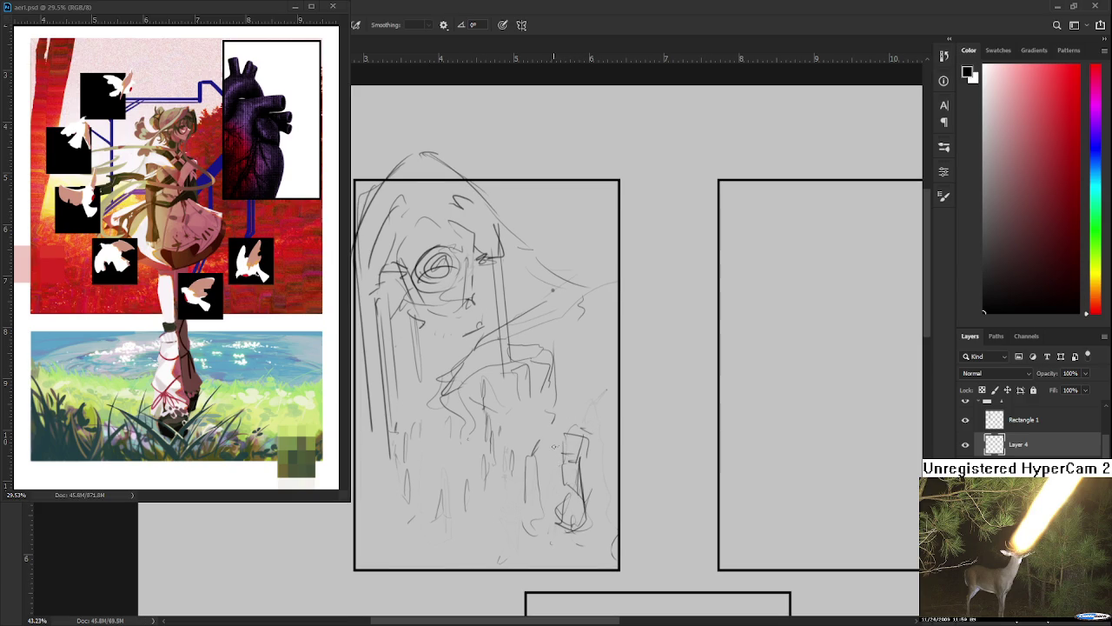
pyautogui.moveTo(506, 457); pyautogui.dragTo(511, 550)
pyautogui.hotkey('ctrl', 'z')
# Add short pencil strokes near the figure's top and beside it.
pyautogui.press('l')
pyautogui.moveTo(597, 551); pyautogui.dragTo(612, 553)
pyautogui.hotkey('ctrl', 'd')
pyautogui.press('b')
pyautogui.moveTo(511, 382); pyautogui.dragTo(547, 355)
pyautogui.moveTo(579, 398)
pyautogui.mouseDown()
pyautogui.moveTo(580, 428)
pyautogui.moveTo(561, 426)
pyautogui.moveTo(569, 443)
pyautogui.mouseUp()
pyautogui.moveTo(564, 402)
pyautogui.mouseDown()
pyautogui.moveTo(563, 429)
pyautogui.moveTo(584, 404)
pyautogui.mouseUp()
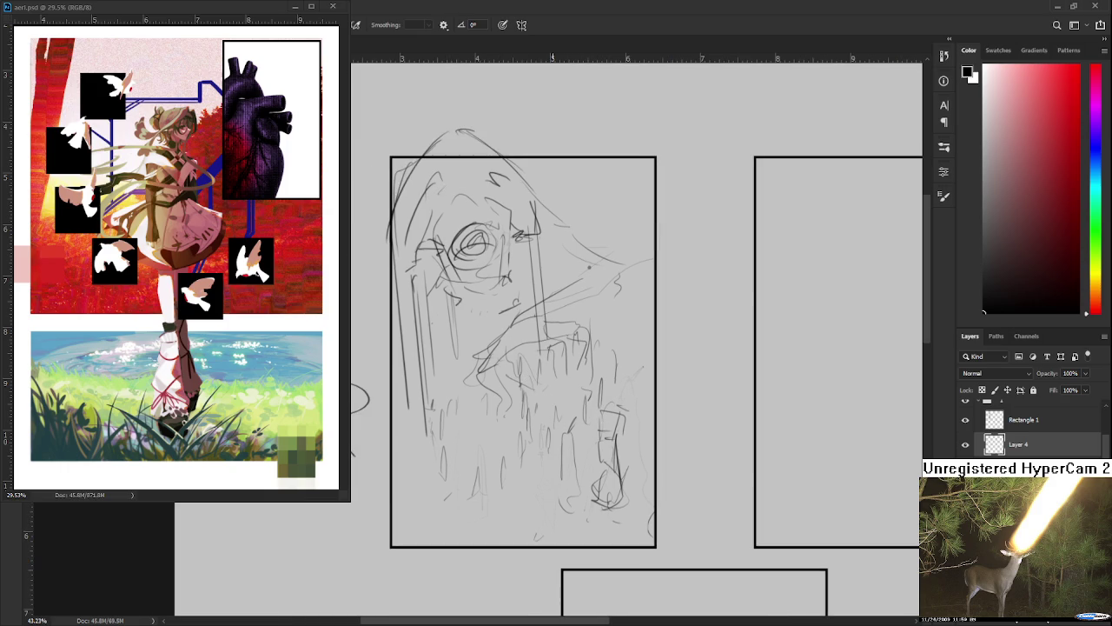
# Pan across the comic page to bring the tall right panel into view.
pyautogui.scroll(-3, 521, 347)
pyautogui.scroll(-2, 521, 348)
pyautogui.scroll(3, 529, 343)
pyautogui.moveTo(529, 343); pyautogui.dragTo(612, 473)
pyautogui.scroll(2, 518, 400)
pyautogui.scroll(-3, 519, 407)
pyautogui.moveTo(573, 459)
pyautogui.mouseDown()
pyautogui.moveTo(502, 451)
pyautogui.moveTo(460, 464)
pyautogui.mouseUp()
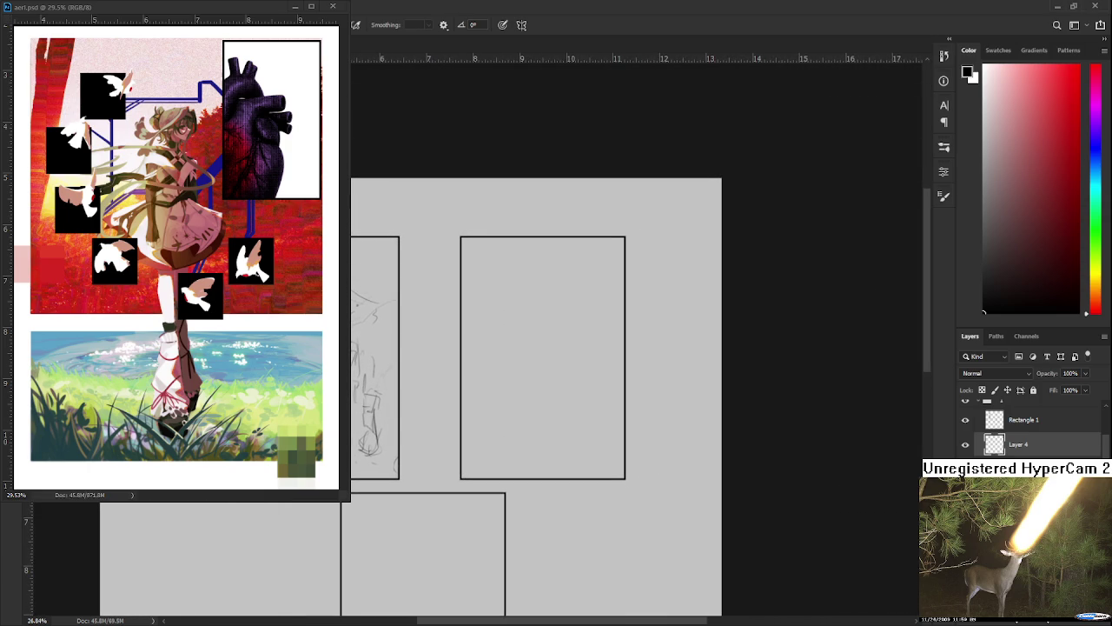
pyautogui.moveTo(475, 440); pyautogui.dragTo(458, 447)
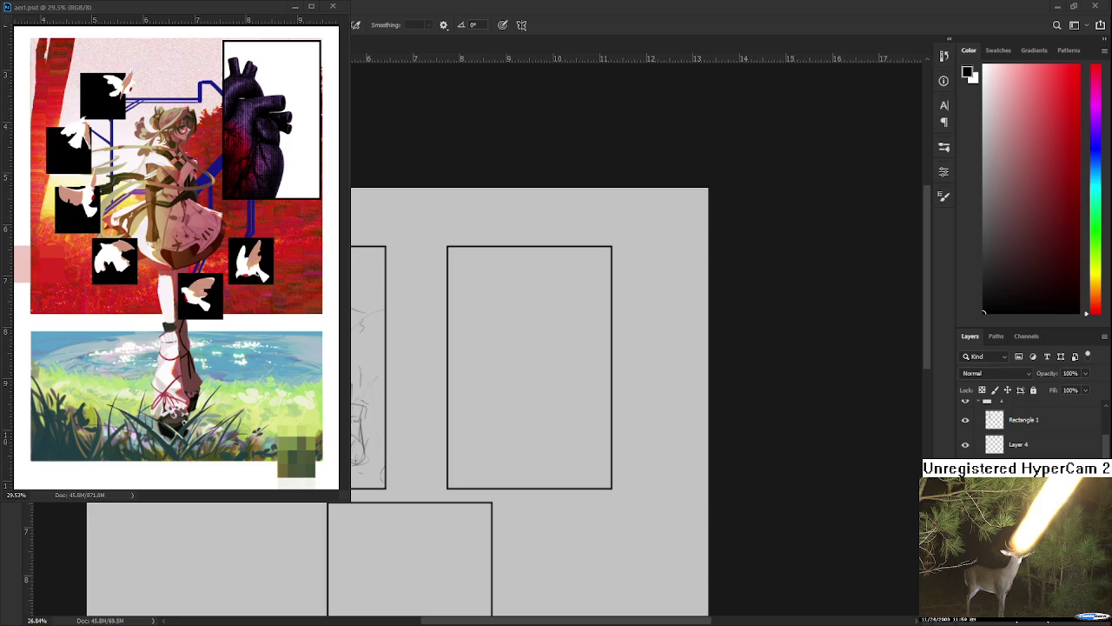
pyautogui.scroll(2, 526, 386)
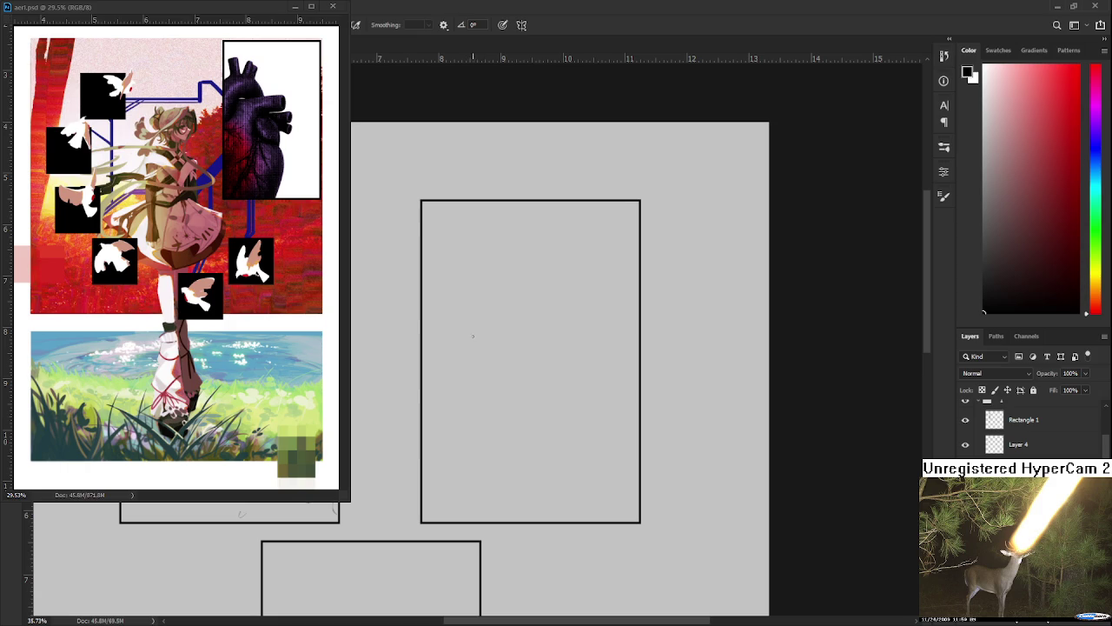
pyautogui.moveTo(474, 337); pyautogui.dragTo(438, 382)
# Try and undo vertical test lines in the tall panel, then draw a short curve for the bangs' base.
pyautogui.moveTo(451, 336); pyautogui.dragTo(460, 457)
pyautogui.hotkey('ctrl', 'z')
pyautogui.moveTo(444, 349); pyautogui.dragTo(462, 456)
pyautogui.hotkey('ctrl', 'z')
pyautogui.moveTo(440, 344); pyautogui.dragTo(456, 454)
pyautogui.hotkey('ctrl', 'z')
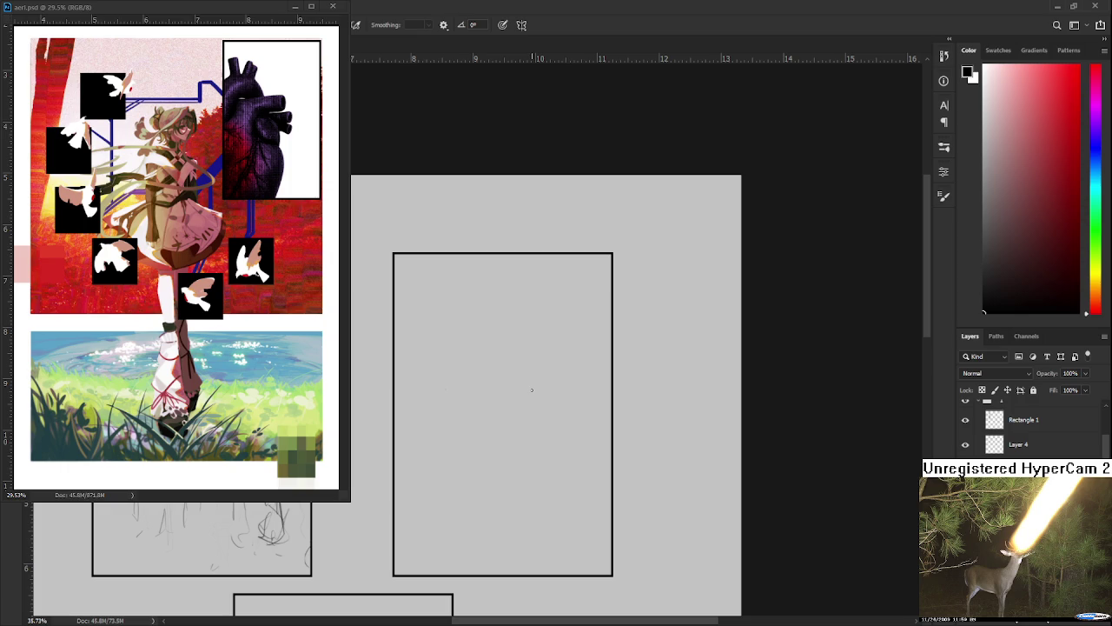
pyautogui.moveTo(447, 364)
pyautogui.mouseDown()
pyautogui.moveTo(456, 385)
pyautogui.moveTo(527, 410)
pyautogui.mouseUp()
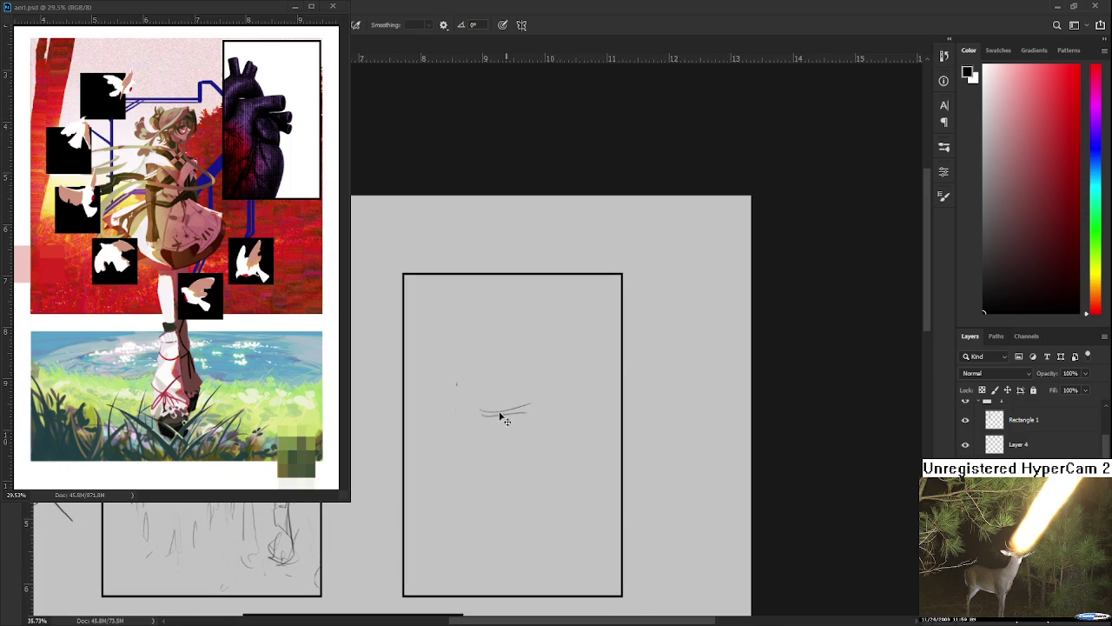
# Sketch the left bang's loop and curved bottom, trying and undoing head-outline arcs.
pyautogui.hotkey('ctrl', 'z')
pyautogui.moveTo(488, 365)
pyautogui.mouseDown()
pyautogui.moveTo(492, 409)
pyautogui.moveTo(483, 358)
pyautogui.moveTo(459, 402)
pyautogui.mouseUp()
pyautogui.moveTo(531, 412)
pyautogui.mouseDown()
pyautogui.moveTo(539, 357)
pyautogui.moveTo(561, 400)
pyautogui.moveTo(556, 415)
pyautogui.moveTo(570, 425)
pyautogui.mouseUp()
pyautogui.hotkey('ctrl', 'z')
pyautogui.hotkey('ctrl', 'z')
pyautogui.moveTo(591, 335); pyautogui.dragTo(576, 420)
pyautogui.hotkey('ctrl', 'z')
pyautogui.moveTo(599, 383)
pyautogui.mouseDown()
pyautogui.moveTo(573, 422)
pyautogui.moveTo(570, 285)
pyautogui.moveTo(608, 349)
pyautogui.mouseUp()
pyautogui.hotkey('ctrl', 'z')
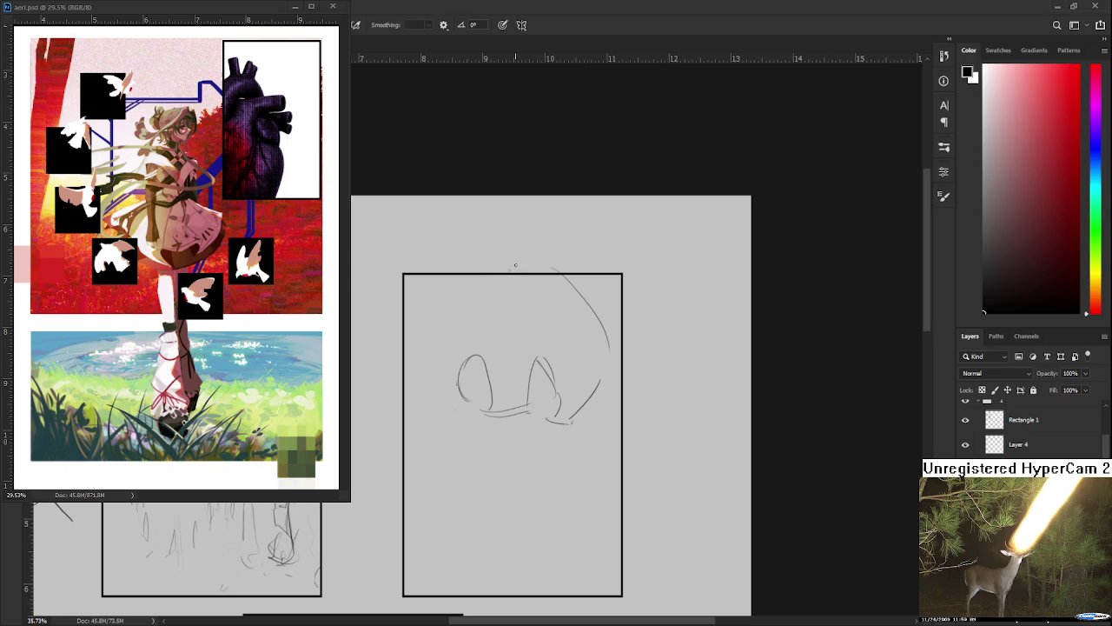
pyautogui.moveTo(525, 256)
pyautogui.mouseDown()
pyautogui.moveTo(422, 348)
pyautogui.moveTo(466, 406)
pyautogui.mouseUp()
pyautogui.hotkey('ctrl', 'z')
pyautogui.moveTo(421, 369); pyautogui.dragTo(466, 401)
pyautogui.moveTo(483, 355)
pyautogui.mouseDown()
pyautogui.moveTo(467, 394)
pyautogui.moveTo(478, 360)
pyautogui.moveTo(489, 404)
pyautogui.mouseUp()
# Draw the middle bang's curving line and redo the right side of the bangs, erasing stray strokes.
pyautogui.press('e')
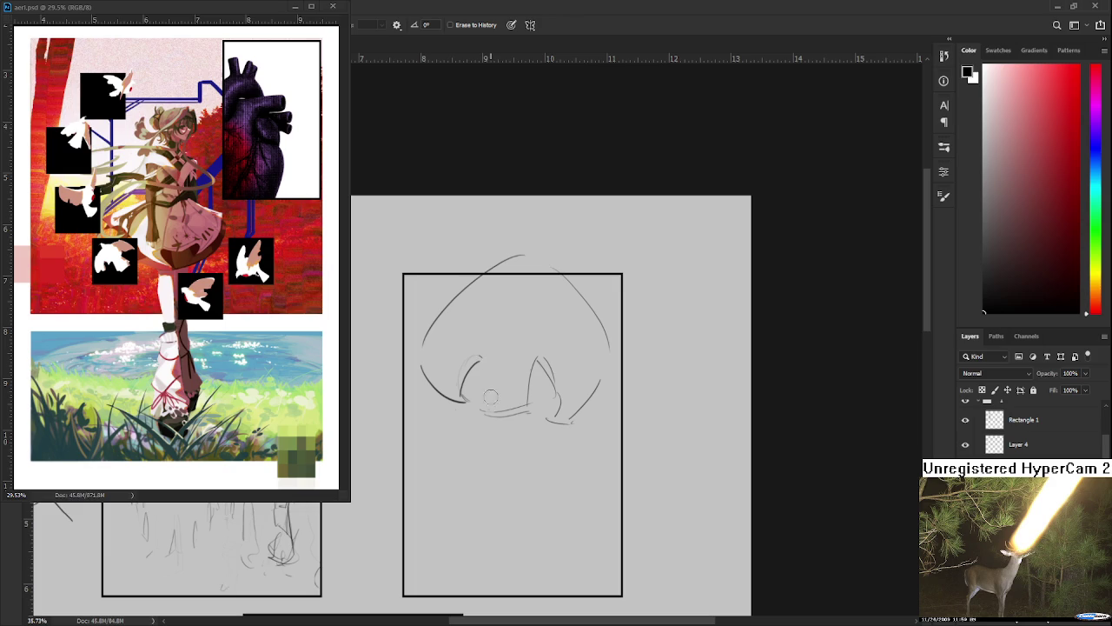
pyautogui.press('b')
pyautogui.moveTo(485, 358)
pyautogui.mouseDown()
pyautogui.moveTo(492, 426)
pyautogui.moveTo(536, 365)
pyautogui.moveTo(543, 415)
pyautogui.mouseUp()
pyautogui.press('e')
pyautogui.press('b')
pyautogui.hotkey('ctrl', 'z')
pyautogui.press('e')
pyautogui.moveTo(546, 357); pyautogui.dragTo(553, 405)
pyautogui.press('b')
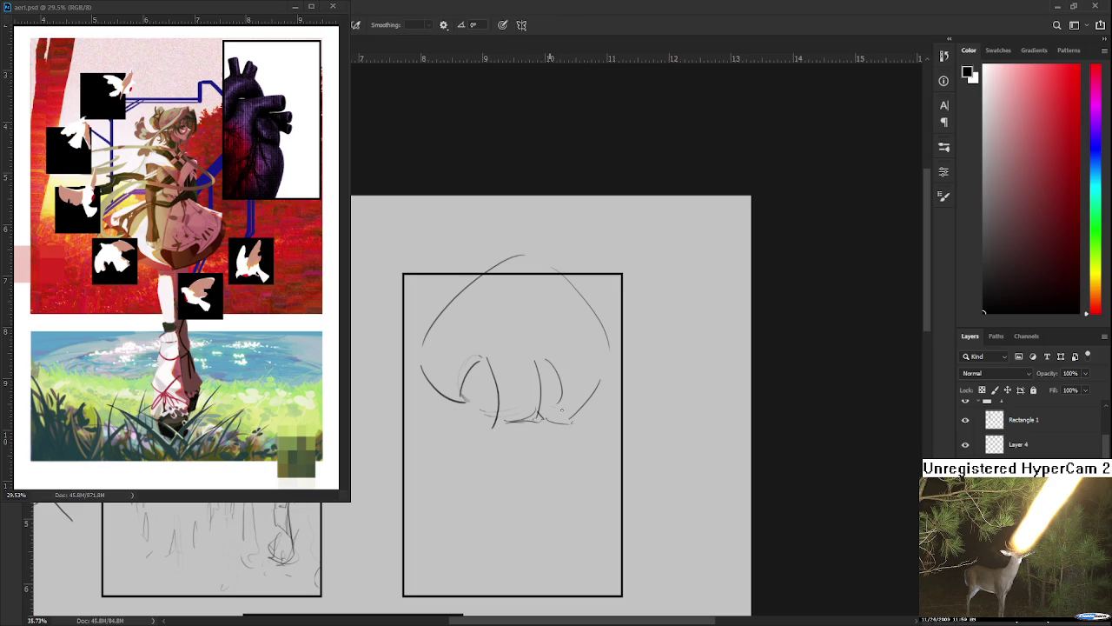
pyautogui.moveTo(607, 346); pyautogui.dragTo(577, 408)
# Repeatedly try and undo a thin hair strand running down the right of the tall panel.
pyautogui.scroll(-2, 576, 378)
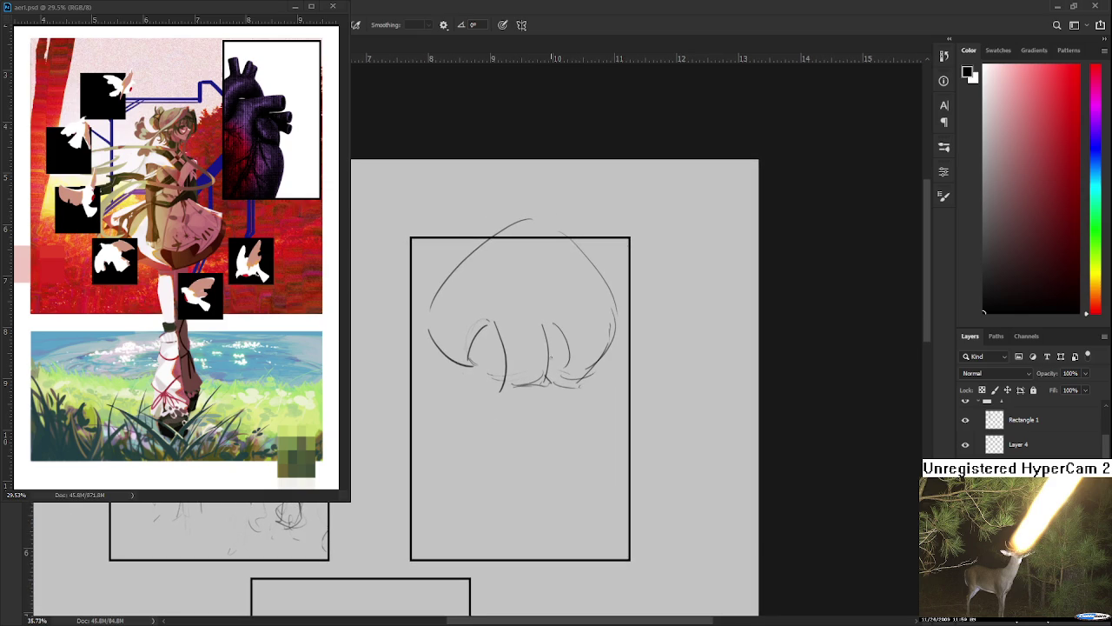
pyautogui.moveTo(488, 339); pyautogui.dragTo(487, 420)
pyautogui.hotkey('ctrl', 'z')
pyautogui.hotkey('ctrl', 'z')
pyautogui.moveTo(503, 329)
pyautogui.mouseDown()
pyautogui.moveTo(471, 445)
pyautogui.moveTo(473, 472)
pyautogui.moveTo(502, 511)
pyautogui.mouseUp()
pyautogui.hotkey('ctrl', 'z')
pyautogui.hotkey('ctrl', 'z')
pyautogui.moveTo(570, 325); pyautogui.dragTo(521, 493)
pyautogui.hotkey('ctrl', 'z')
pyautogui.moveTo(565, 384); pyautogui.dragTo(524, 505)
pyautogui.hotkey('ctrl', 'z')
pyautogui.hotkey('ctrl', 'z')
pyautogui.hotkey('ctrl', 'z')
pyautogui.moveTo(566, 322); pyautogui.dragTo(521, 486)
pyautogui.hotkey('ctrl', 'z')
pyautogui.moveTo(558, 376); pyautogui.dragTo(528, 512)
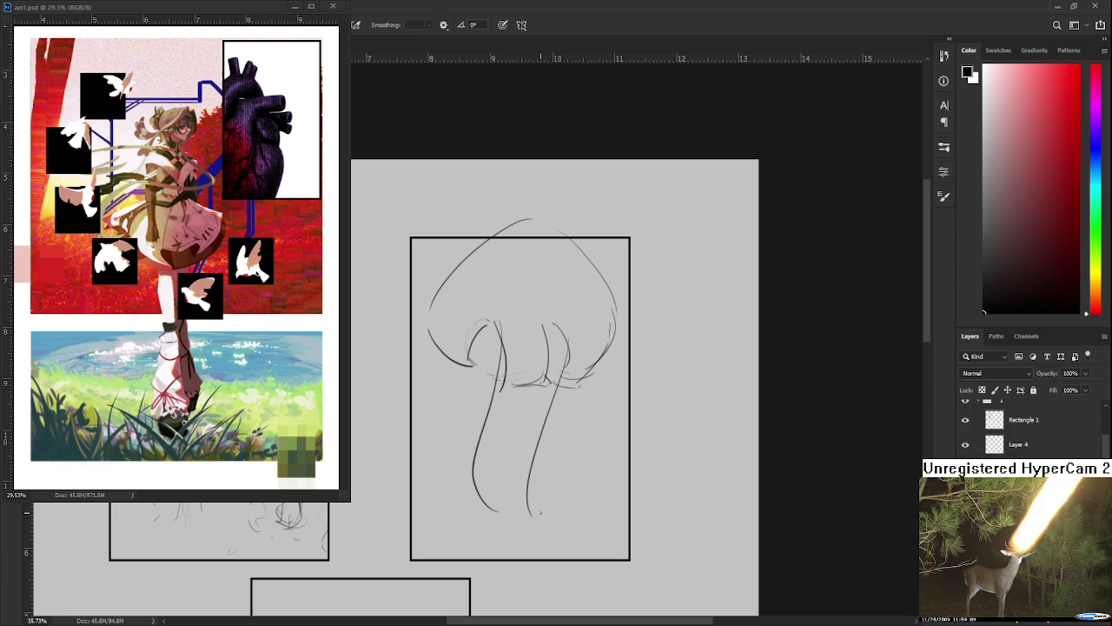
# Add lines to the right hair strand and curve its bottom, plus thin lines on the left strand.
pyautogui.moveTo(551, 411)
pyautogui.mouseDown()
pyautogui.moveTo(511, 509)
pyautogui.moveTo(520, 504)
pyautogui.mouseUp()
pyautogui.moveTo(558, 368); pyautogui.dragTo(522, 513)
pyautogui.hotkey('ctrl', 'z')
pyautogui.moveTo(508, 355)
pyautogui.mouseDown()
pyautogui.moveTo(483, 503)
pyautogui.moveTo(466, 502)
pyautogui.moveTo(477, 466)
pyautogui.mouseUp()
# Draw a long strand down the left side and a short line under the bangs.
pyautogui.hotkey('ctrl', 'z')
pyautogui.hotkey('ctrl', 'z')
pyautogui.moveTo(469, 365)
pyautogui.mouseDown()
pyautogui.moveTo(477, 473)
pyautogui.moveTo(473, 398)
pyautogui.mouseUp()
pyautogui.moveTo(560, 385)
pyautogui.mouseDown()
pyautogui.moveTo(542, 464)
pyautogui.moveTo(555, 413)
pyautogui.mouseUp()
pyautogui.moveTo(445, 334)
pyautogui.mouseDown()
pyautogui.moveTo(462, 411)
pyautogui.moveTo(469, 401)
pyautogui.moveTo(433, 413)
pyautogui.moveTo(436, 374)
pyautogui.moveTo(449, 368)
pyautogui.moveTo(457, 440)
pyautogui.mouseUp()
pyautogui.hotkey('ctrl', 'z')
pyautogui.hotkey('ctrl', 'z')
pyautogui.moveTo(464, 405)
pyautogui.mouseDown()
pyautogui.moveTo(477, 428)
pyautogui.moveTo(467, 461)
pyautogui.mouseUp()
pyautogui.hotkey('ctrl', 'z')
pyautogui.hotkey('ctrl', 'z')
pyautogui.hotkey('ctrl', 'z')
pyautogui.hotkey('ctrl', 'z')
pyautogui.hotkey('ctrl', 'z')
pyautogui.moveTo(439, 317); pyautogui.dragTo(461, 418)
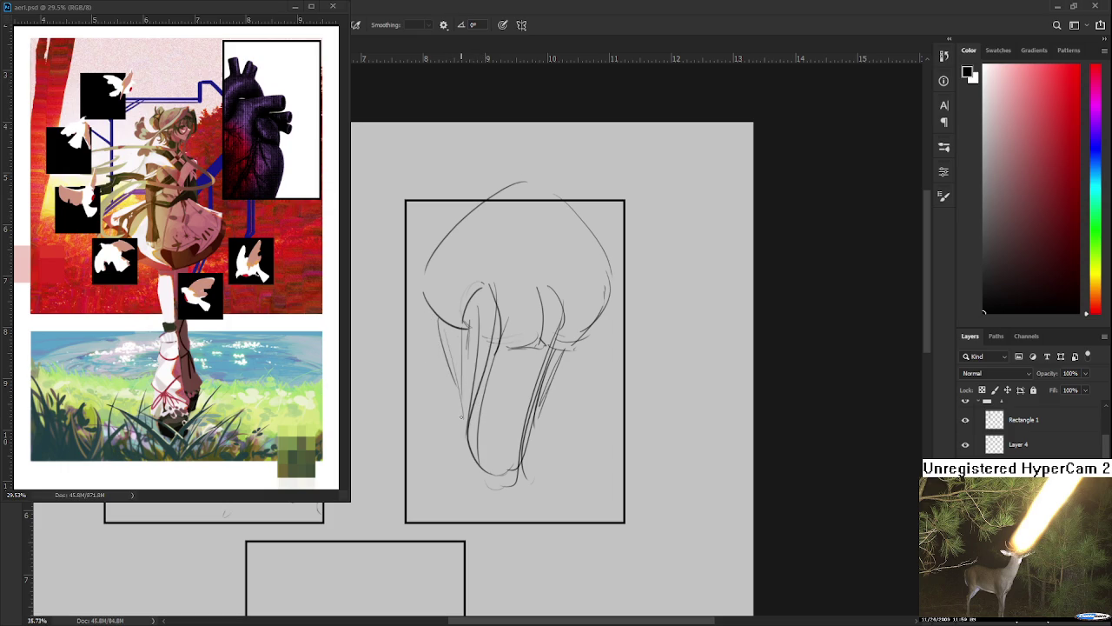
pyautogui.moveTo(464, 471)
pyautogui.mouseDown()
pyautogui.moveTo(459, 488)
pyautogui.moveTo(500, 477)
pyautogui.mouseUp()
pyautogui.moveTo(510, 390)
pyautogui.mouseDown()
pyautogui.moveTo(490, 427)
pyautogui.moveTo(508, 431)
pyautogui.moveTo(502, 410)
pyautogui.moveTo(521, 414)
pyautogui.mouseUp()
pyautogui.moveTo(500, 366); pyautogui.dragTo(515, 362)
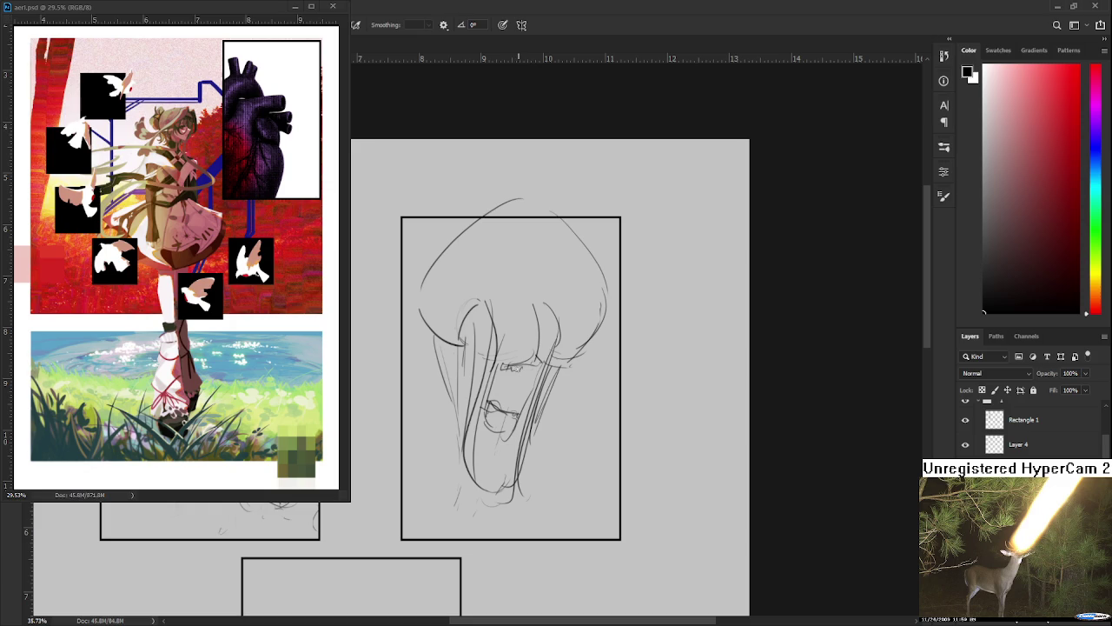
# Draw the nose and spiral eye and lighten part of the mouth stroke, alternating brush and eraser.
pyautogui.press('e')
pyautogui.moveTo(502, 400); pyautogui.dragTo(492, 405)
pyautogui.press('b')
pyautogui.moveTo(500, 377)
pyautogui.mouseDown()
pyautogui.moveTo(515, 398)
pyautogui.moveTo(506, 387)
pyautogui.mouseUp()
pyautogui.press('e')
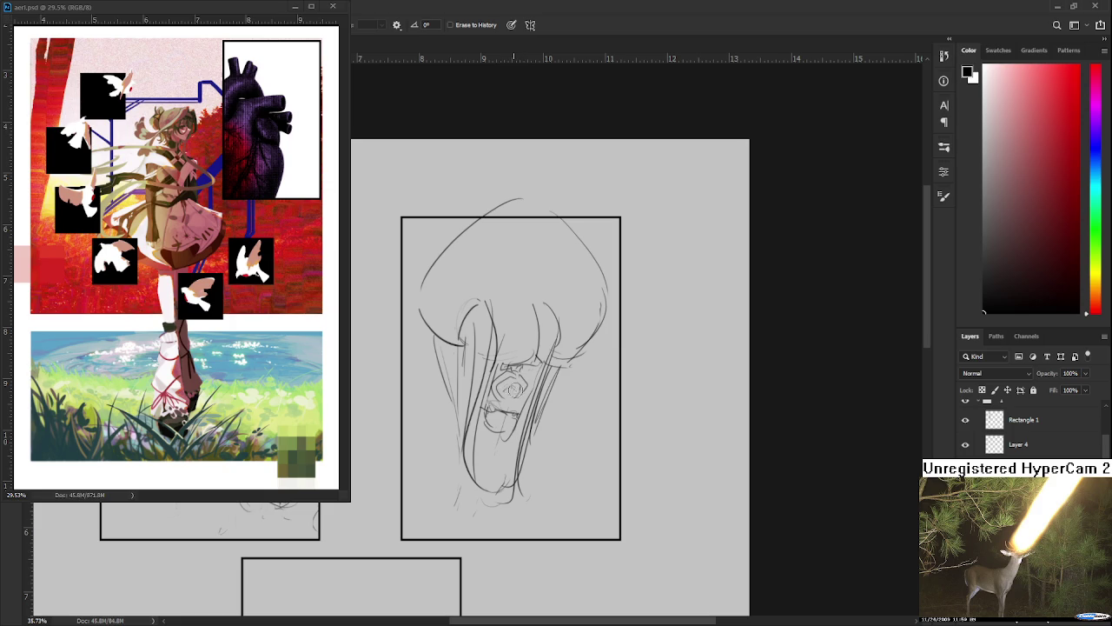
pyautogui.press('b')
pyautogui.moveTo(504, 377)
pyautogui.mouseDown()
pyautogui.moveTo(510, 398)
pyautogui.moveTo(529, 374)
pyautogui.moveTo(534, 390)
pyautogui.moveTo(513, 398)
pyautogui.moveTo(496, 383)
pyautogui.moveTo(528, 402)
pyautogui.moveTo(516, 391)
pyautogui.mouseUp()
pyautogui.press('e')
pyautogui.press('b')
# Add loose lines along the left and right sides of the face and beside the chin.
pyautogui.moveTo(462, 341)
pyautogui.mouseDown()
pyautogui.moveTo(474, 410)
pyautogui.moveTo(436, 458)
pyautogui.mouseUp()
pyautogui.moveTo(521, 421); pyautogui.dragTo(506, 431)
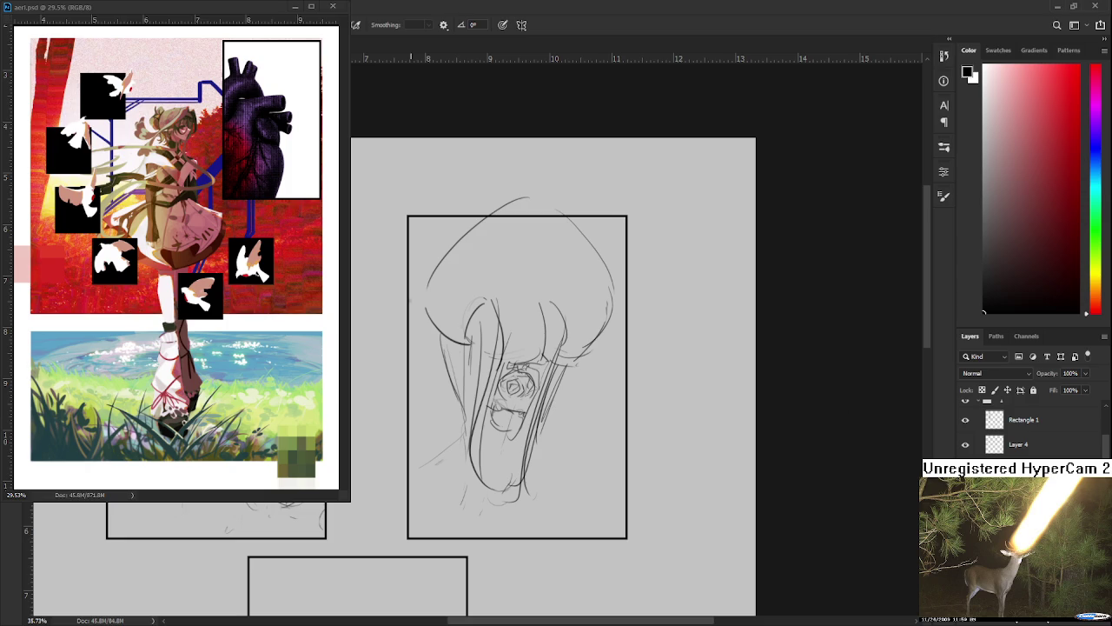
pyautogui.moveTo(454, 219); pyautogui.dragTo(408, 269)
pyautogui.moveTo(418, 452)
pyautogui.mouseDown()
pyautogui.moveTo(436, 348)
pyautogui.moveTo(439, 405)
pyautogui.mouseUp()
pyautogui.hotkey('ctrl', 'z')
pyautogui.hotkey('ctrl', 'z')
pyautogui.moveTo(443, 340)
pyautogui.mouseDown()
pyautogui.moveTo(429, 414)
pyautogui.moveTo(449, 382)
pyautogui.moveTo(417, 452)
pyautogui.moveTo(413, 503)
pyautogui.mouseUp()
pyautogui.moveTo(577, 365)
pyautogui.mouseDown()
pyautogui.moveTo(537, 373)
pyautogui.moveTo(501, 532)
pyautogui.mouseUp()
pyautogui.hotkey('ctrl', 'z')
pyautogui.moveTo(547, 408); pyautogui.dragTo(539, 431)
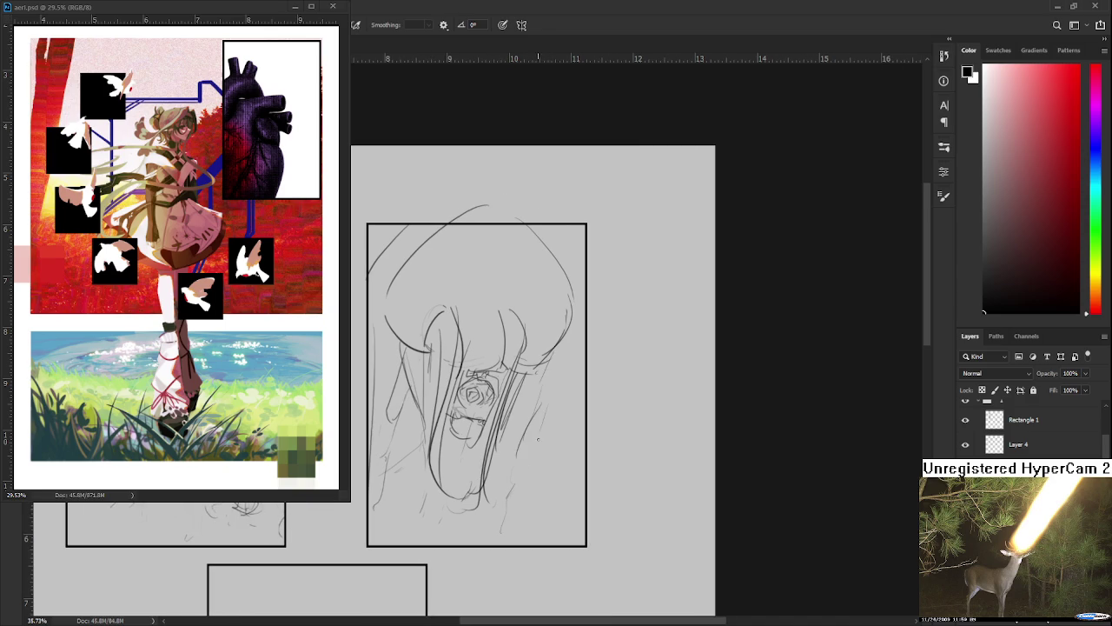
pyautogui.moveTo(559, 370)
pyautogui.mouseDown()
pyautogui.moveTo(555, 390)
pyautogui.moveTo(577, 439)
pyautogui.mouseUp()
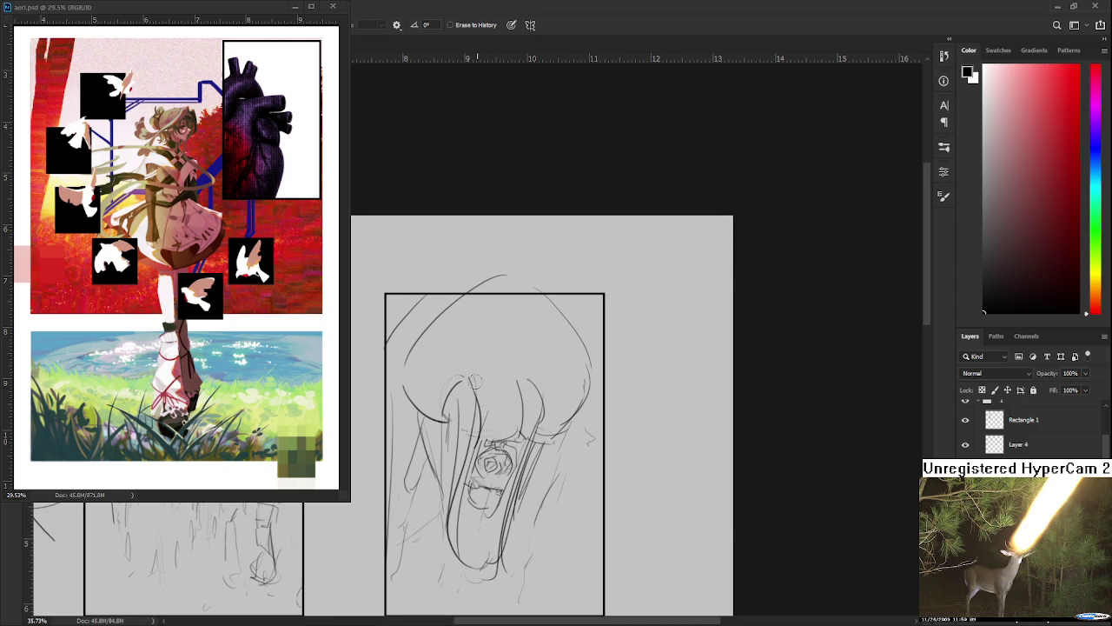
pyautogui.moveTo(475, 382)
pyautogui.mouseDown()
pyautogui.moveTo(484, 350)
pyautogui.moveTo(488, 390)
pyautogui.mouseUp()
pyautogui.scroll(-2, 465, 365)
# Zoom in on the close-up face and draw hair strands down toward the chin.
pyautogui.scroll(3, 466, 365)
pyautogui.scroll(1, 466, 365)
pyautogui.moveTo(457, 426); pyautogui.dragTo(461, 379)
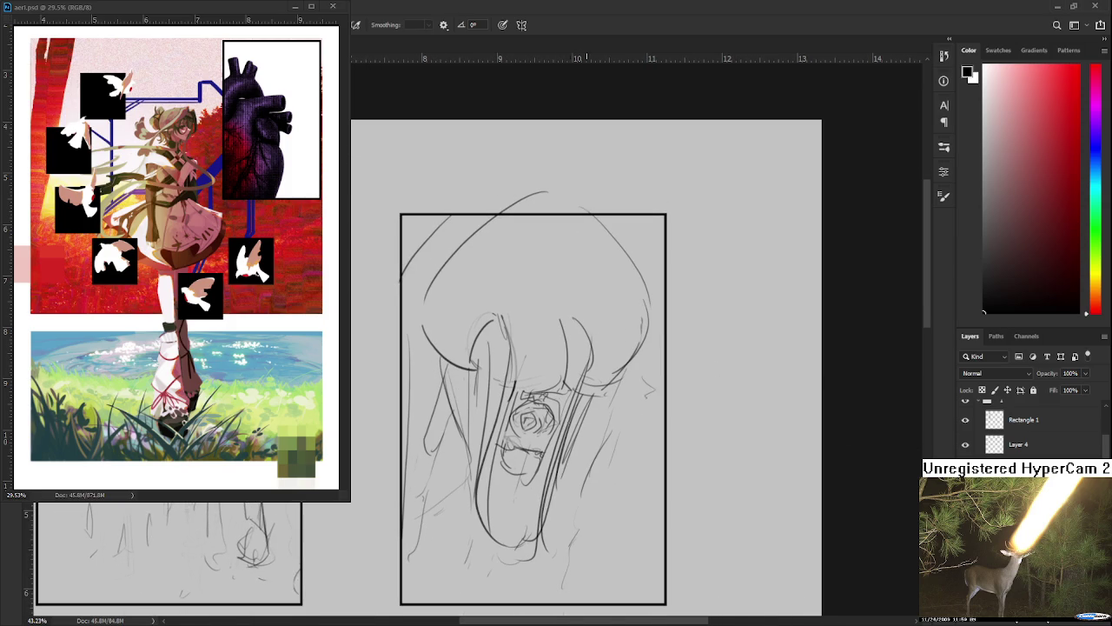
pyautogui.scroll(1, 461, 382)
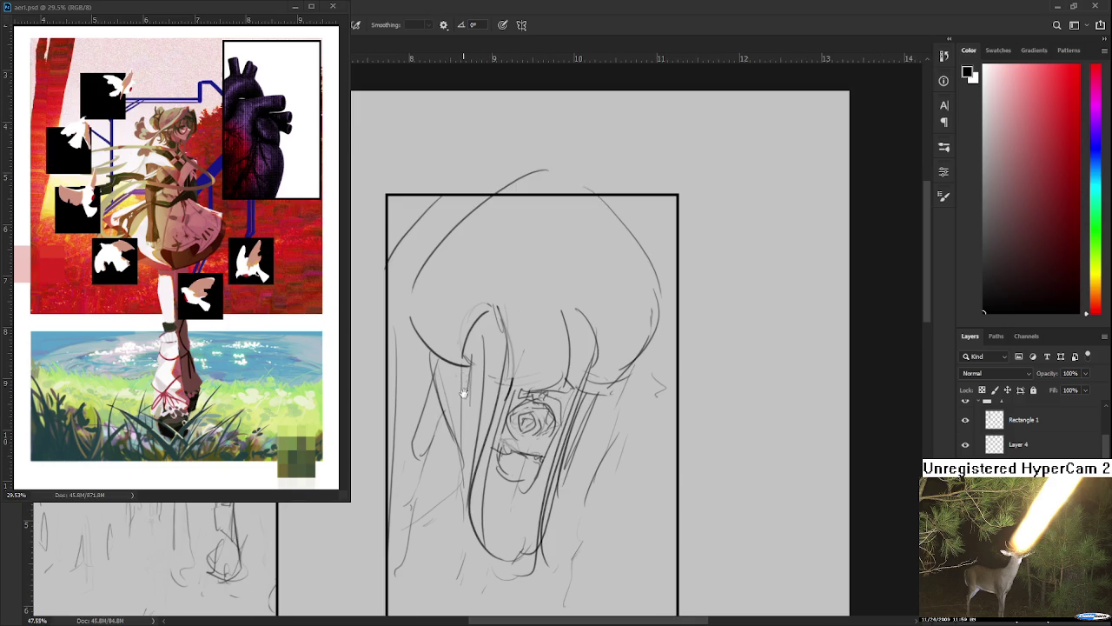
pyautogui.scroll(2, 454, 413)
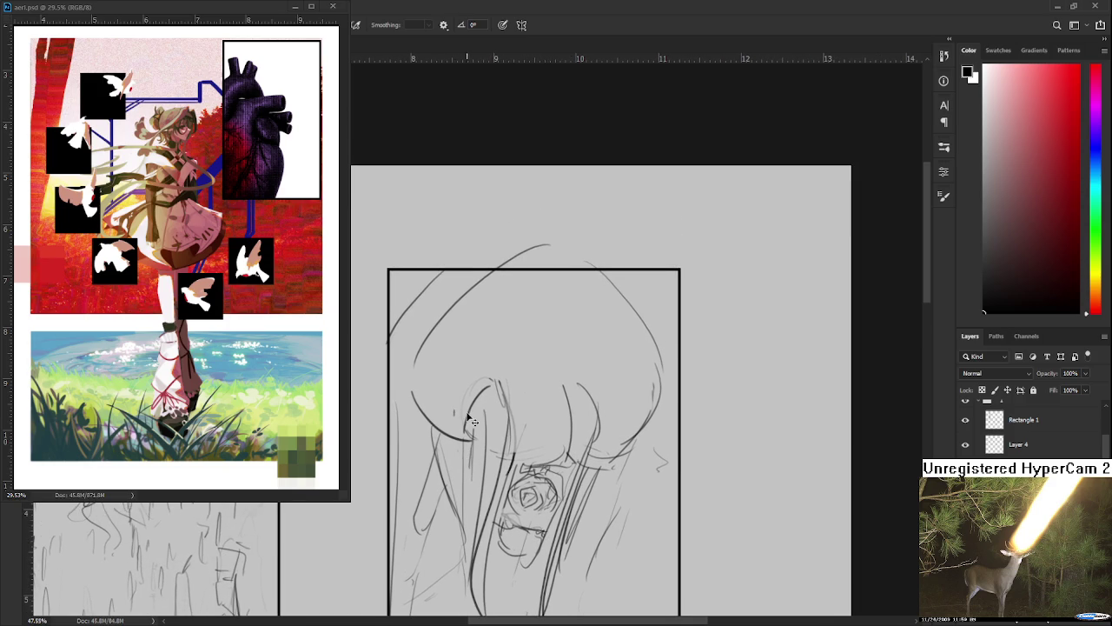
pyautogui.moveTo(461, 429); pyautogui.dragTo(461, 412)
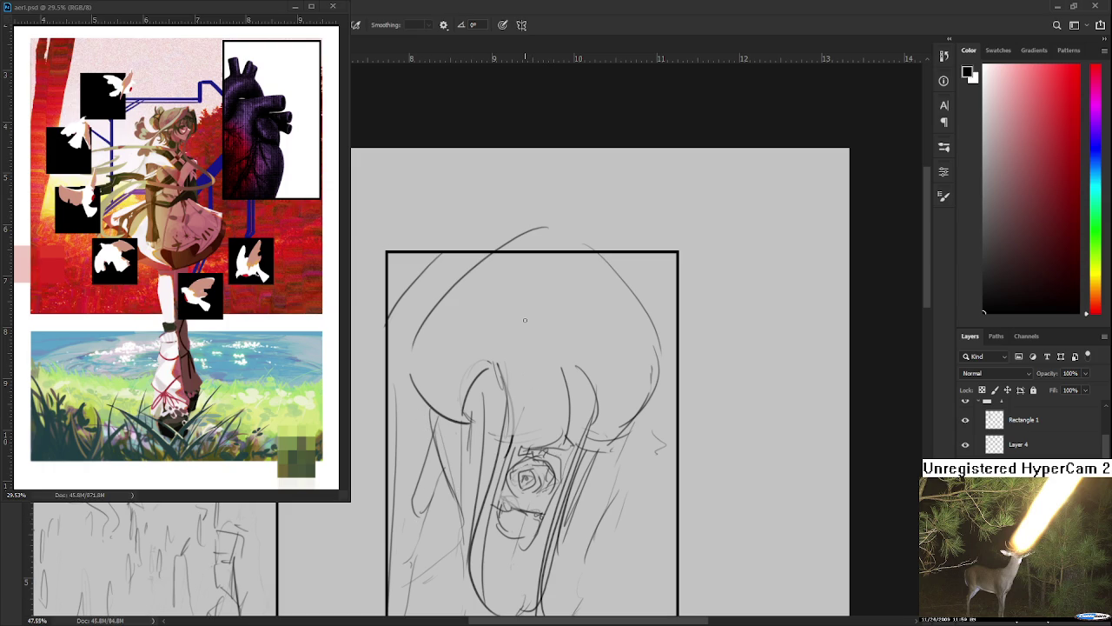
pyautogui.scroll(-2, 551, 435)
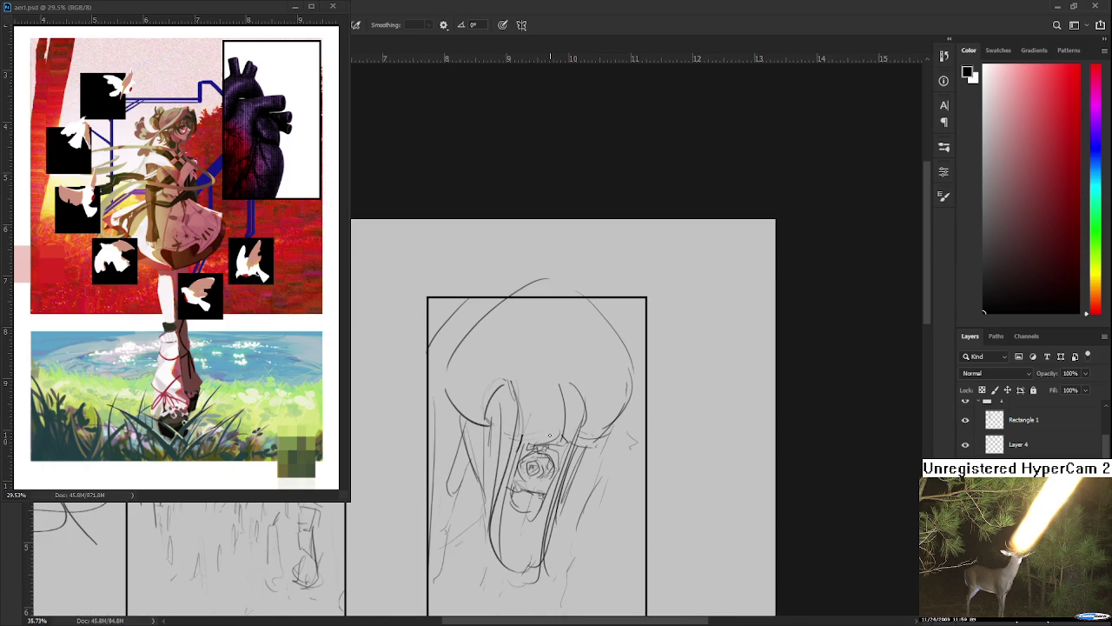
pyautogui.moveTo(462, 506)
pyautogui.mouseDown()
pyautogui.moveTo(672, 494)
pyautogui.moveTo(435, 553)
pyautogui.mouseUp()
pyautogui.moveTo(564, 534); pyautogui.dragTo(589, 477)
pyautogui.scroll(2, 579, 468)
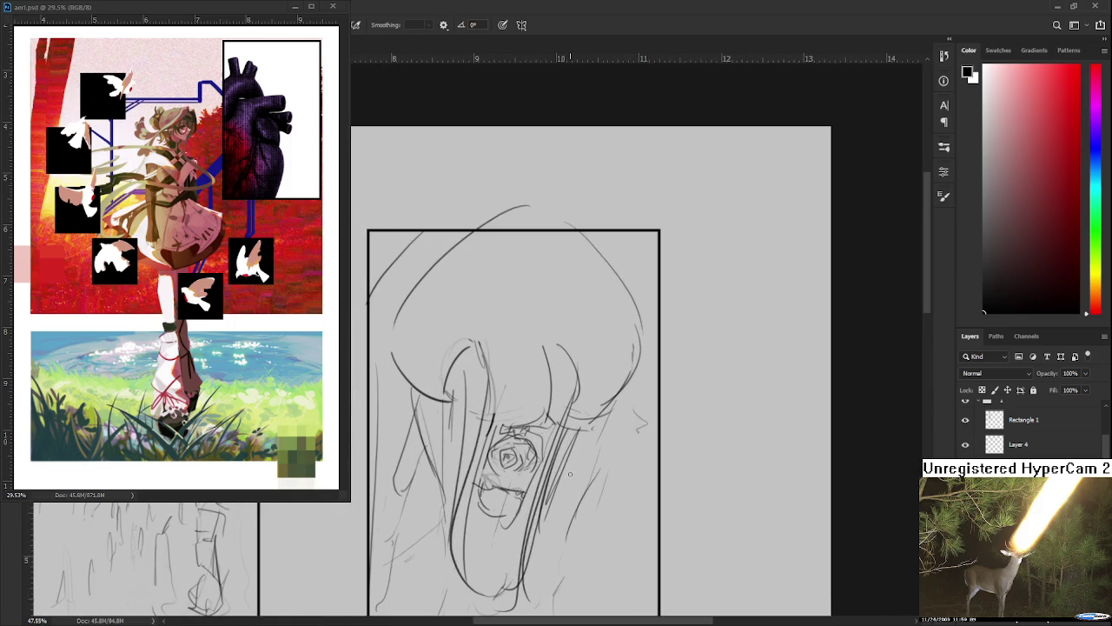
pyautogui.moveTo(514, 505); pyautogui.dragTo(544, 437)
pyautogui.moveTo(588, 352); pyautogui.dragTo(528, 573)
pyautogui.hotkey('ctrl', 'z')
# Add more hair strands on the right side and across the face, tidying the bangs.
pyautogui.hotkey('ctrl', 'z')
pyautogui.moveTo(565, 455); pyautogui.dragTo(533, 567)
pyautogui.moveTo(581, 360)
pyautogui.mouseDown()
pyautogui.moveTo(556, 469)
pyautogui.moveTo(570, 518)
pyautogui.mouseUp()
pyautogui.moveTo(577, 444); pyautogui.dragTo(572, 473)
pyautogui.moveTo(522, 446)
pyautogui.mouseDown()
pyautogui.moveTo(524, 418)
pyautogui.moveTo(497, 477)
pyautogui.mouseUp()
pyautogui.moveTo(480, 420); pyautogui.dragTo(492, 490)
pyautogui.moveTo(500, 400); pyautogui.dragTo(507, 388)
pyautogui.moveTo(509, 297); pyautogui.dragTo(444, 372)
pyautogui.hotkey('ctrl', 'z')
pyautogui.moveTo(477, 332); pyautogui.dragTo(492, 324)
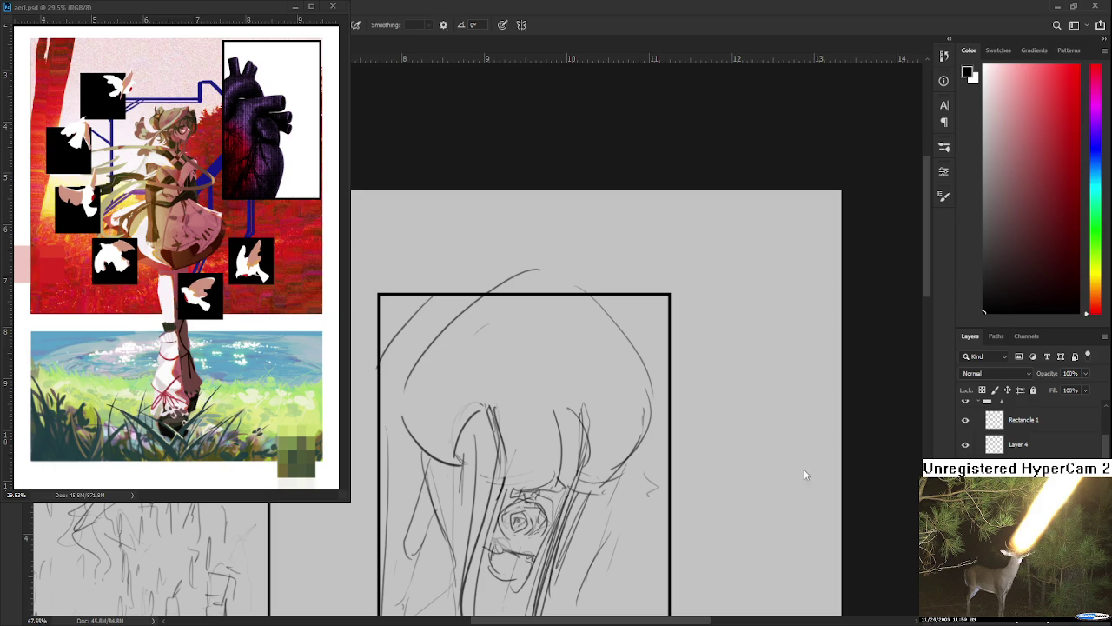
# Pan the page to bring the neighbouring comic panels into view.
pyautogui.moveTo(439, 505); pyautogui.dragTo(526, 385)
# Letter the E and R after DINN so the note above the panels reads BRB DINNER.
pyautogui.scroll(-2, 525, 451)
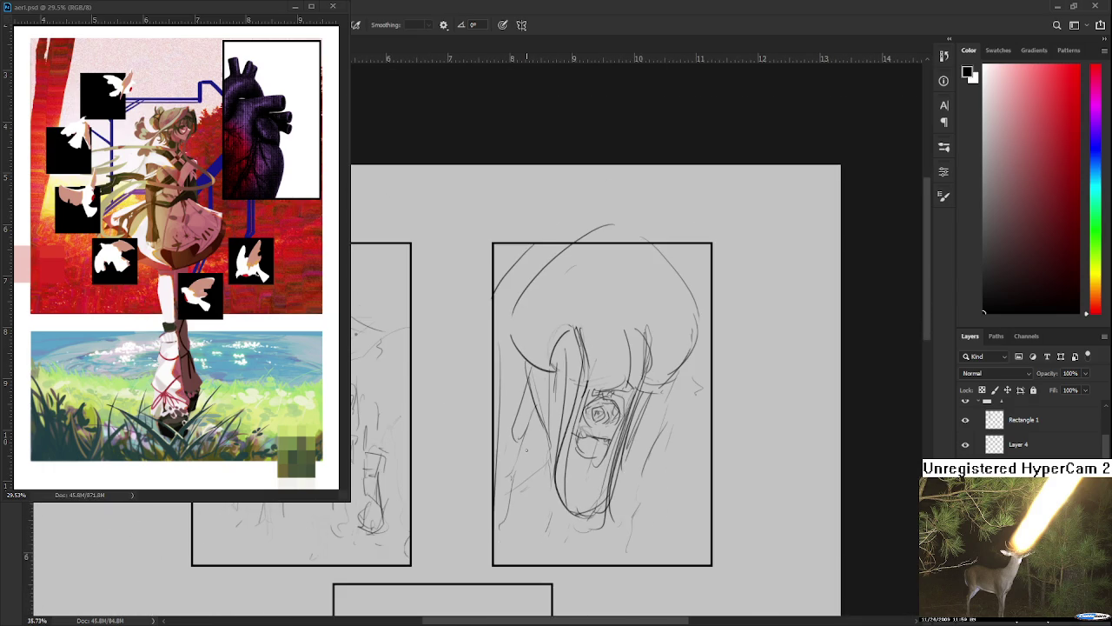
pyautogui.moveTo(444, 308); pyautogui.dragTo(458, 437)
pyautogui.moveTo(433, 350)
pyautogui.mouseDown()
pyautogui.moveTo(446, 328)
pyautogui.moveTo(438, 355)
pyautogui.moveTo(486, 348)
pyautogui.moveTo(452, 386)
pyautogui.moveTo(501, 356)
pyautogui.mouseUp()
pyautogui.moveTo(494, 365); pyautogui.dragTo(510, 339)
pyautogui.moveTo(509, 341); pyautogui.dragTo(521, 363)
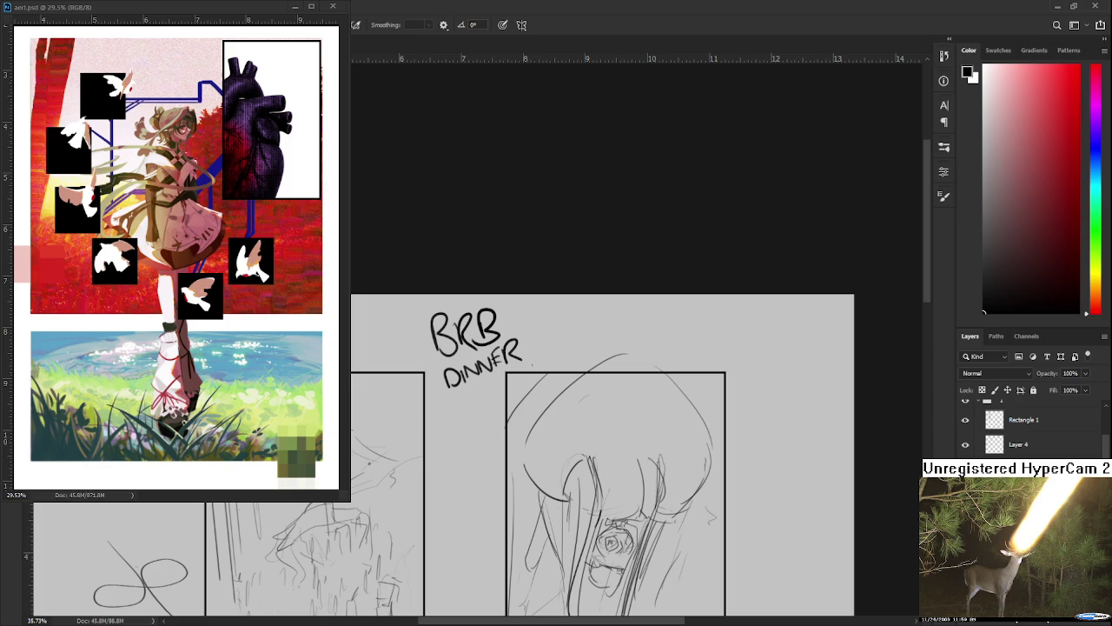
# Lasso the handwritten BRB DINNER note, delete it, and clear the selection.
pyautogui.scroll(1, 421, 357)
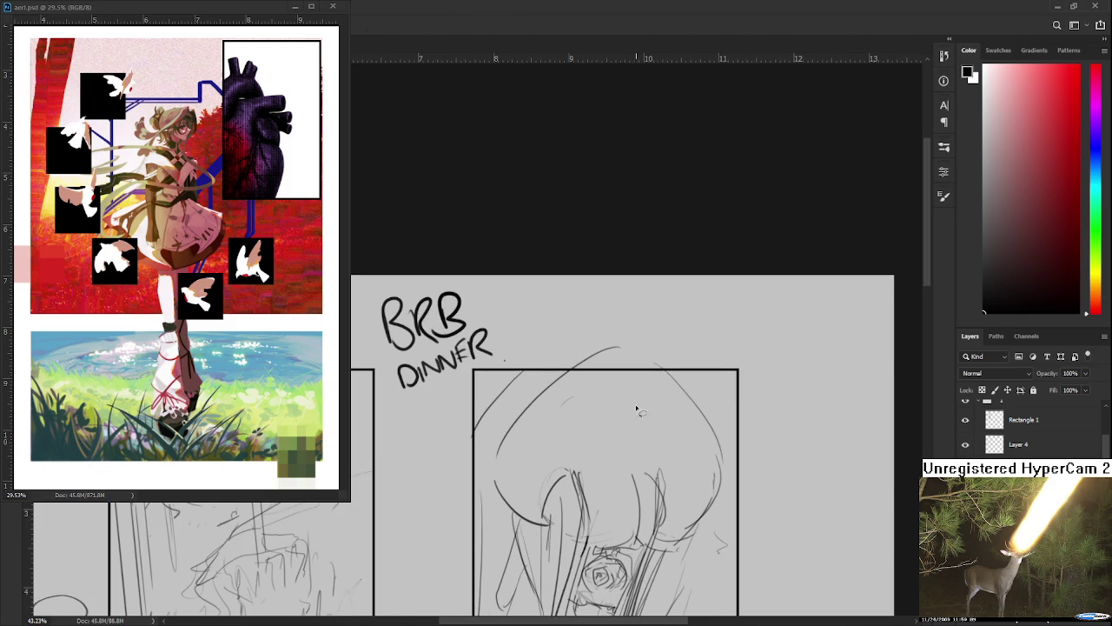
pyautogui.scroll(1, 422, 357)
pyautogui.moveTo(534, 418)
pyautogui.mouseDown()
pyautogui.moveTo(440, 416)
pyautogui.moveTo(534, 419)
pyautogui.mouseUp()
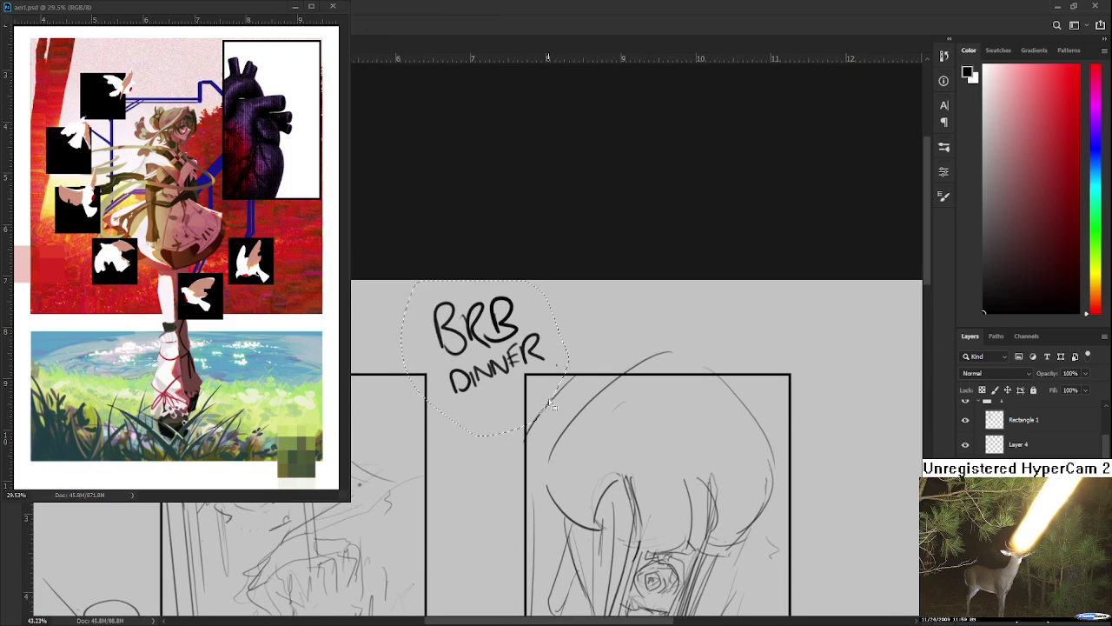
pyautogui.press('Delete')
pyautogui.hotkey('ctrl', 'd')
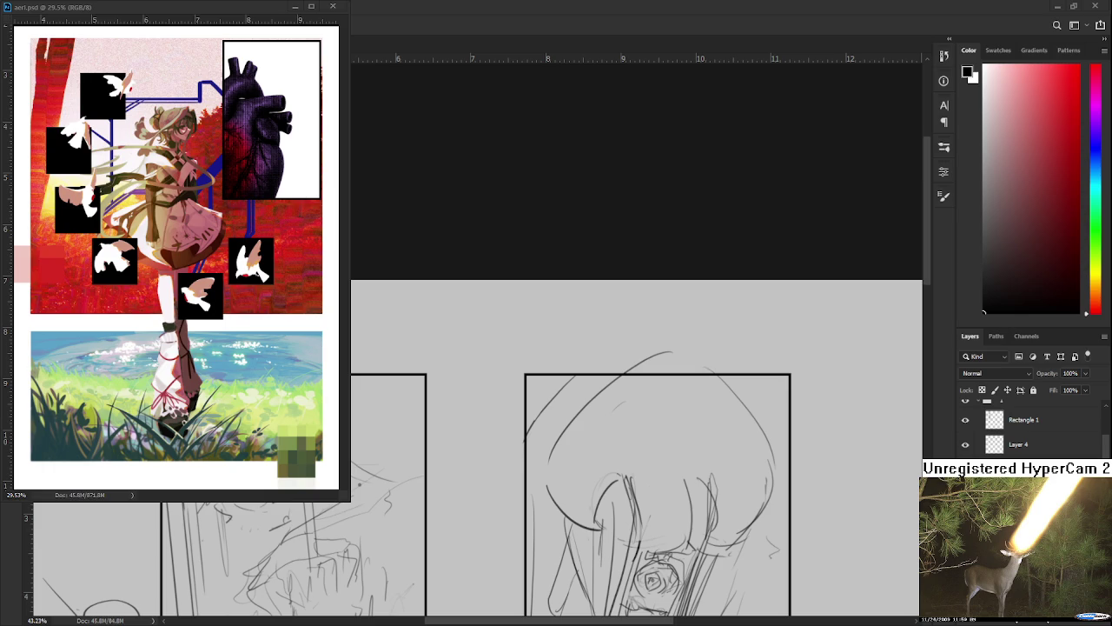
# Clear the leftover selection and draw lines down the hair's right side with curves at its lower right.
pyautogui.scroll(-2, 527, 412)
pyautogui.scroll(-2, 460, 405)
pyautogui.scroll(1, 479, 435)
pyautogui.moveTo(566, 439); pyautogui.dragTo(531, 386)
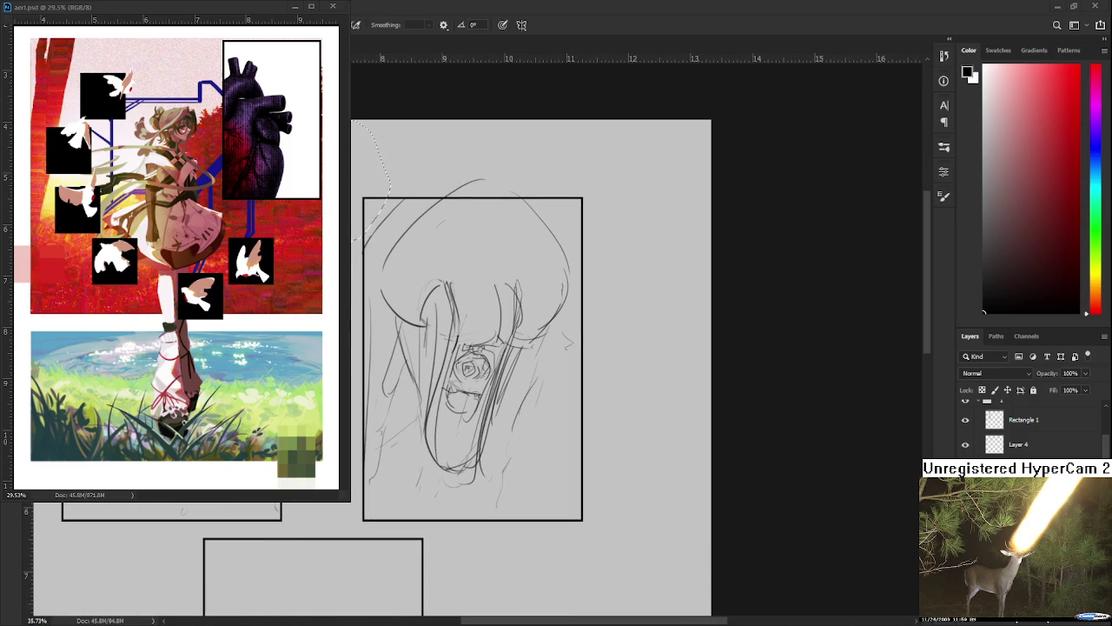
pyautogui.moveTo(486, 365); pyautogui.dragTo(516, 337)
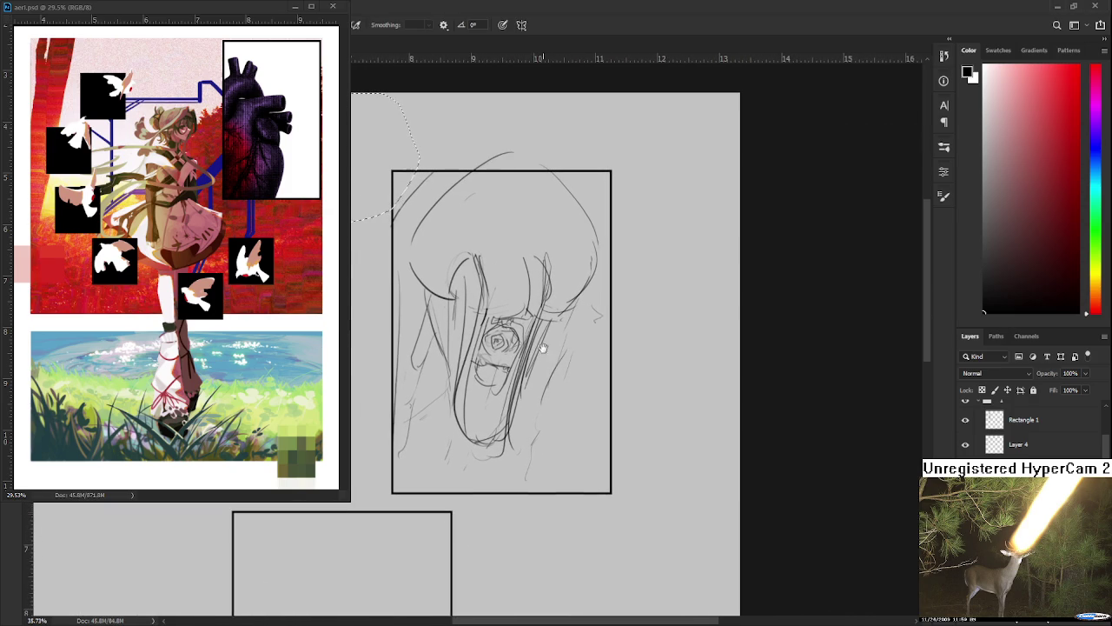
pyautogui.hotkey('ctrl', 'd')
pyautogui.moveTo(555, 313); pyautogui.dragTo(525, 429)
pyautogui.moveTo(527, 384)
pyautogui.mouseDown()
pyautogui.moveTo(576, 439)
pyautogui.moveTo(607, 435)
pyautogui.mouseUp()
# Add pencil strokes along the sketch's bottom, past the panel's top right, and down the left side.
pyautogui.moveTo(441, 388); pyautogui.dragTo(386, 434)
pyautogui.moveTo(573, 423); pyautogui.dragTo(601, 432)
pyautogui.moveTo(556, 382)
pyautogui.mouseDown()
pyautogui.moveTo(564, 416)
pyautogui.moveTo(548, 460)
pyautogui.mouseUp()
pyautogui.moveTo(604, 332)
pyautogui.mouseDown()
pyautogui.moveTo(546, 447)
pyautogui.moveTo(626, 464)
pyautogui.mouseUp()
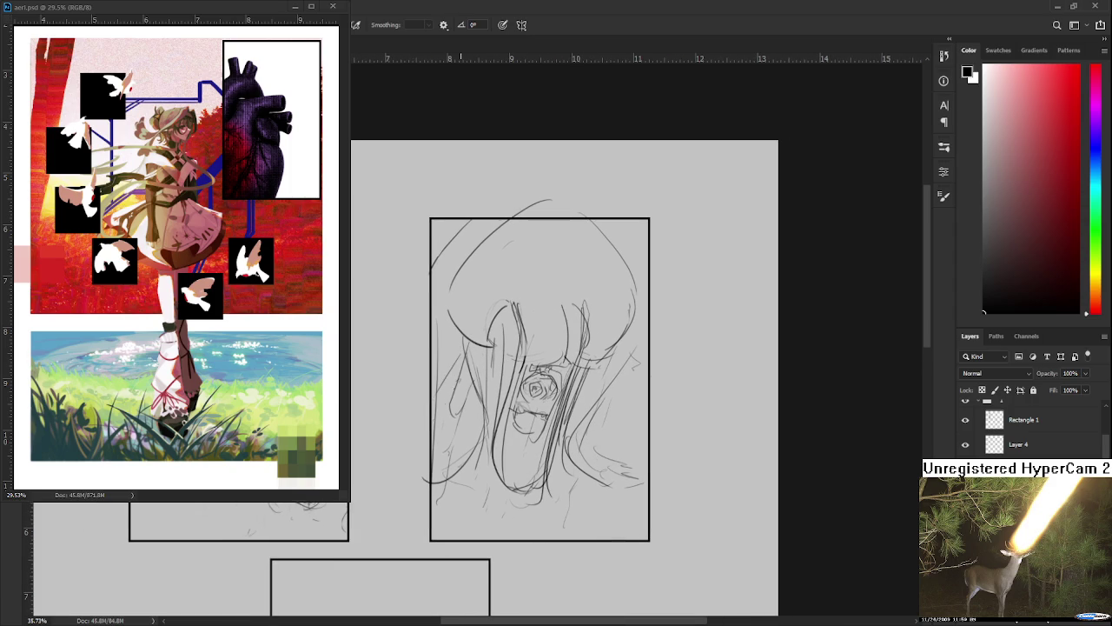
pyautogui.moveTo(475, 240)
pyautogui.mouseDown()
pyautogui.moveTo(449, 350)
pyautogui.moveTo(431, 326)
pyautogui.mouseUp()
pyautogui.moveTo(584, 316)
pyautogui.mouseDown()
pyautogui.moveTo(622, 358)
pyautogui.moveTo(579, 323)
pyautogui.mouseUp()
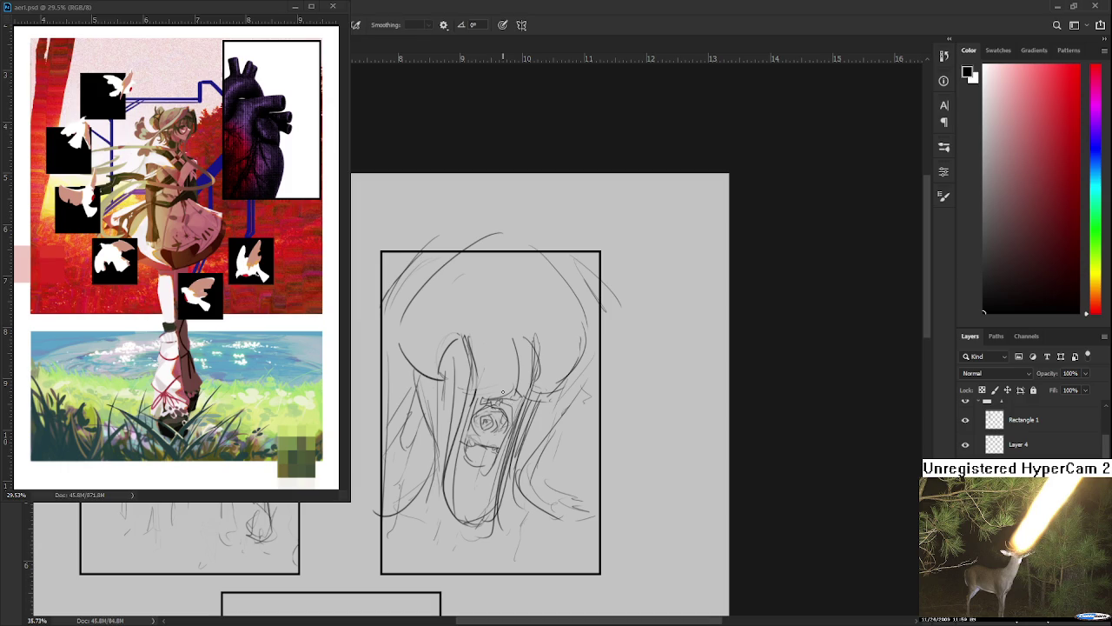
pyautogui.moveTo(471, 349)
pyautogui.mouseDown()
pyautogui.moveTo(445, 430)
pyautogui.moveTo(536, 528)
pyautogui.moveTo(487, 561)
pyautogui.mouseUp()
pyautogui.hotkey('ctrl', 't')
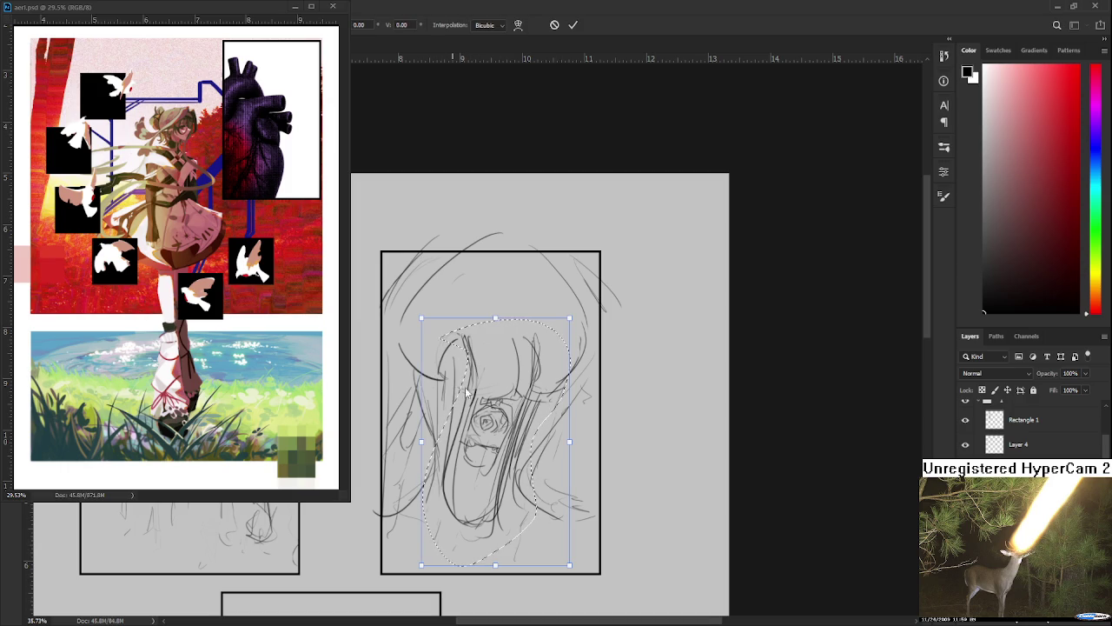
pyautogui.moveTo(489, 529)
pyautogui.mouseDown()
pyautogui.moveTo(470, 530)
pyautogui.moveTo(476, 522)
pyautogui.mouseUp()
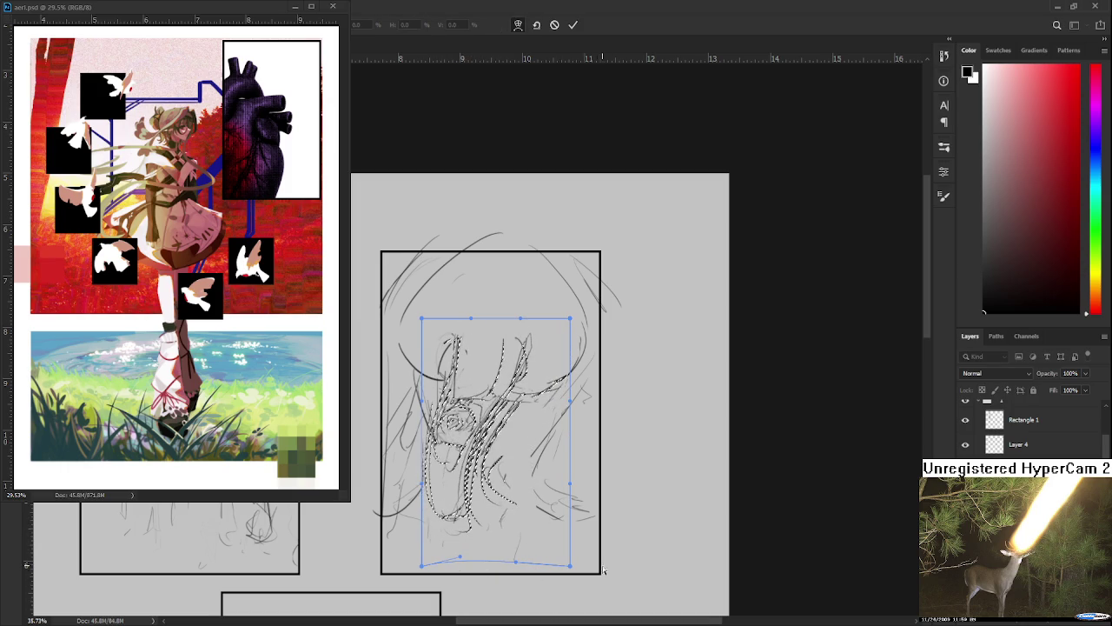
pyautogui.moveTo(606, 569); pyautogui.dragTo(680, 504)
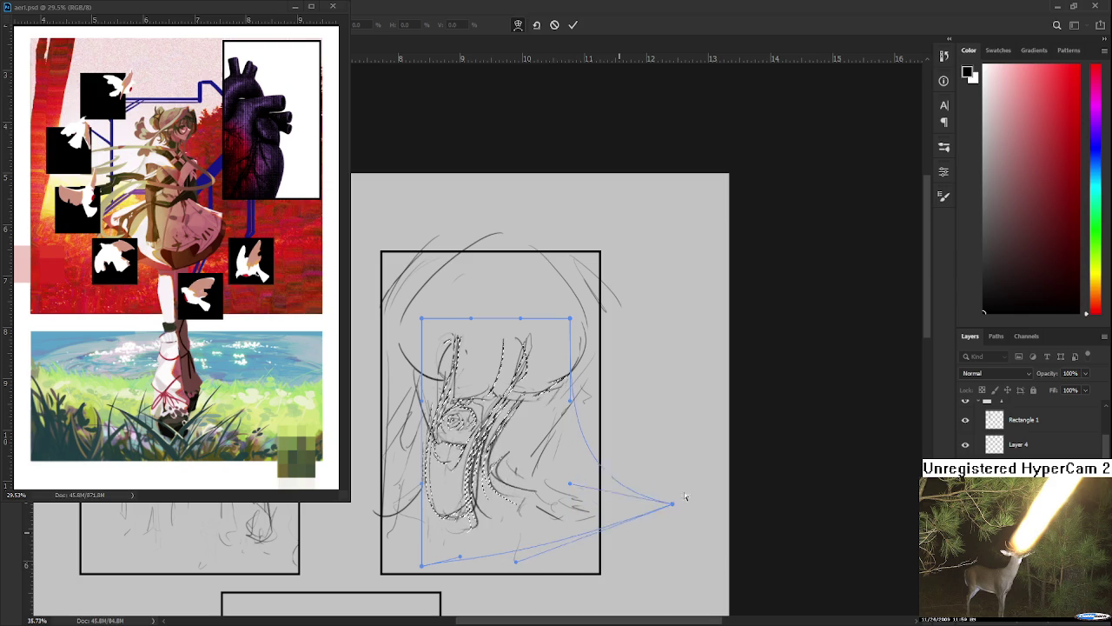
pyautogui.press('Return')
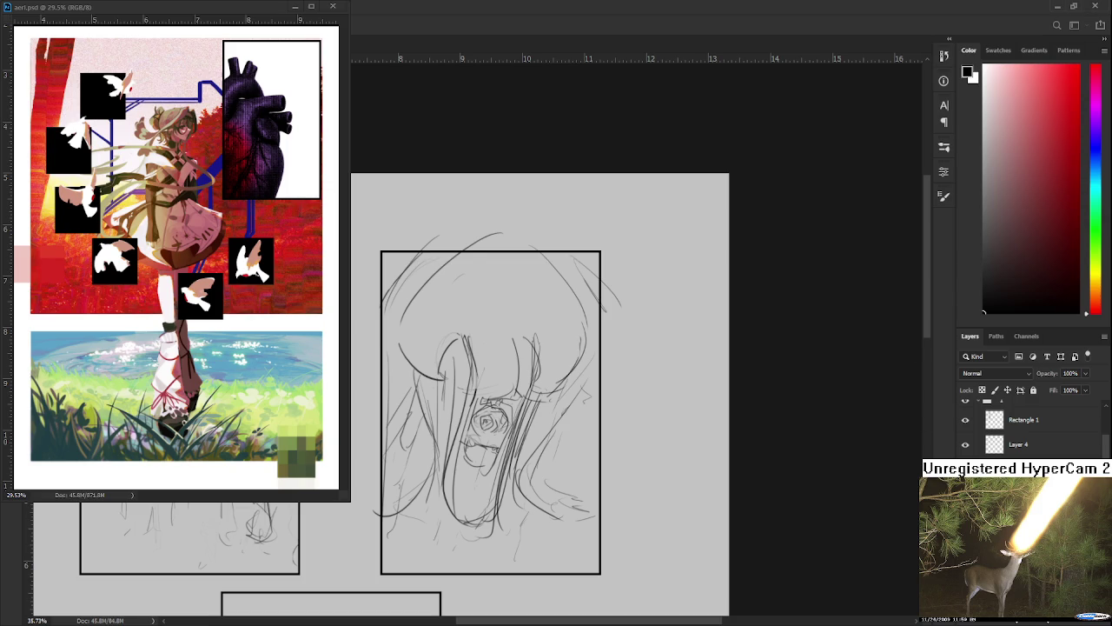
pyautogui.hscroll(5, 530, 499)
pyautogui.hscroll(3, 530, 500)
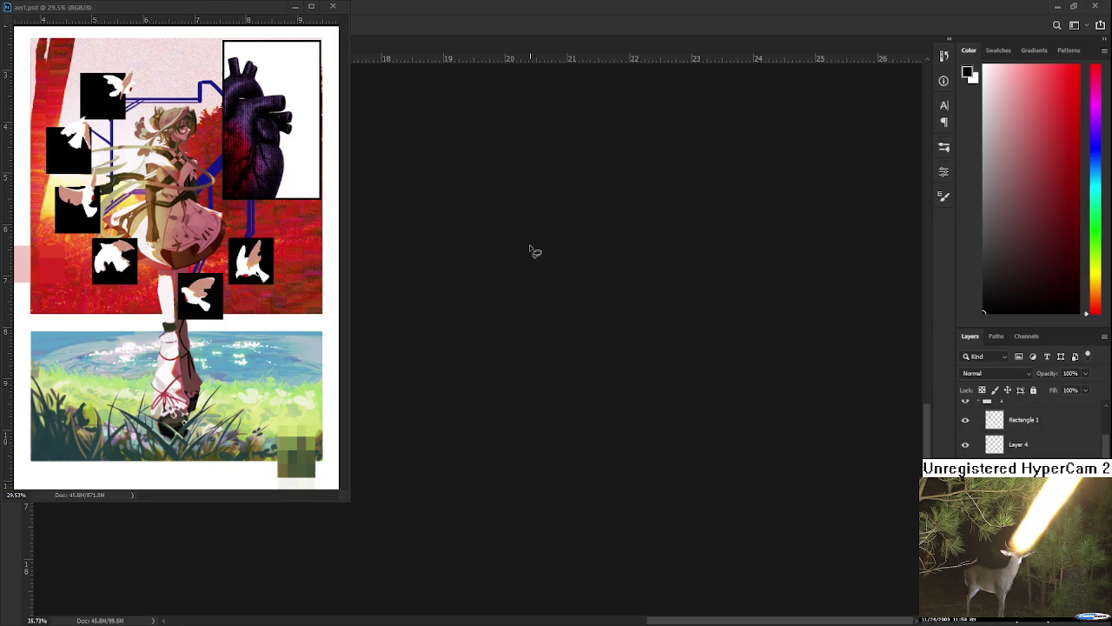
pyautogui.hscroll(-6, 690, 513)
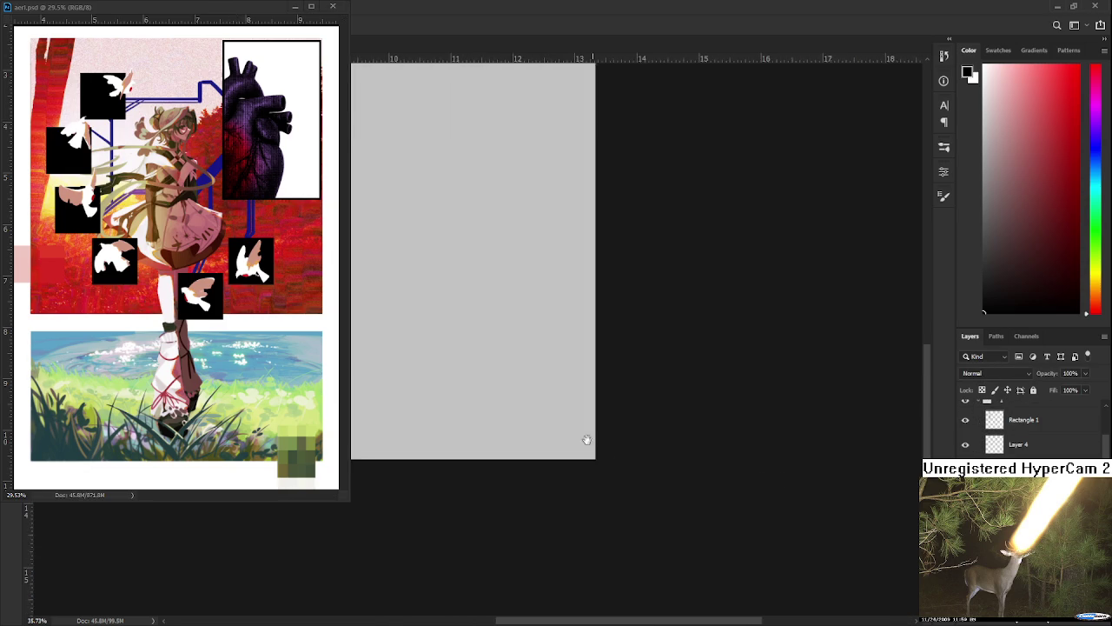
pyautogui.scroll(-3, 690, 513)
pyautogui.scroll(2, 467, 514)
pyautogui.scroll(1, 547, 393)
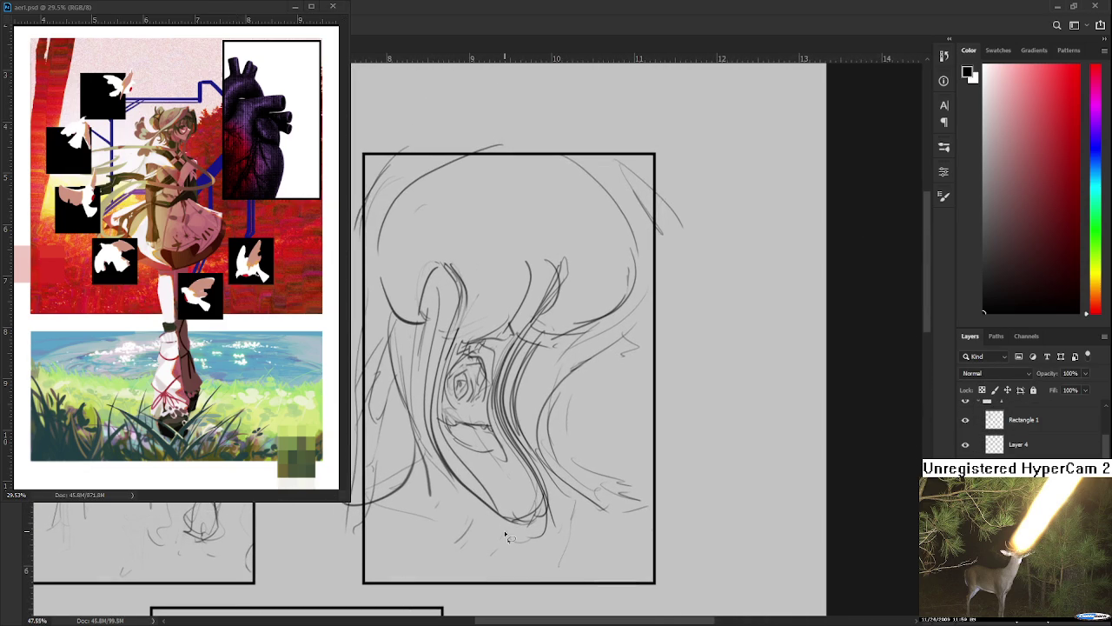
pyautogui.scroll(1, 504, 530)
pyautogui.press('b')
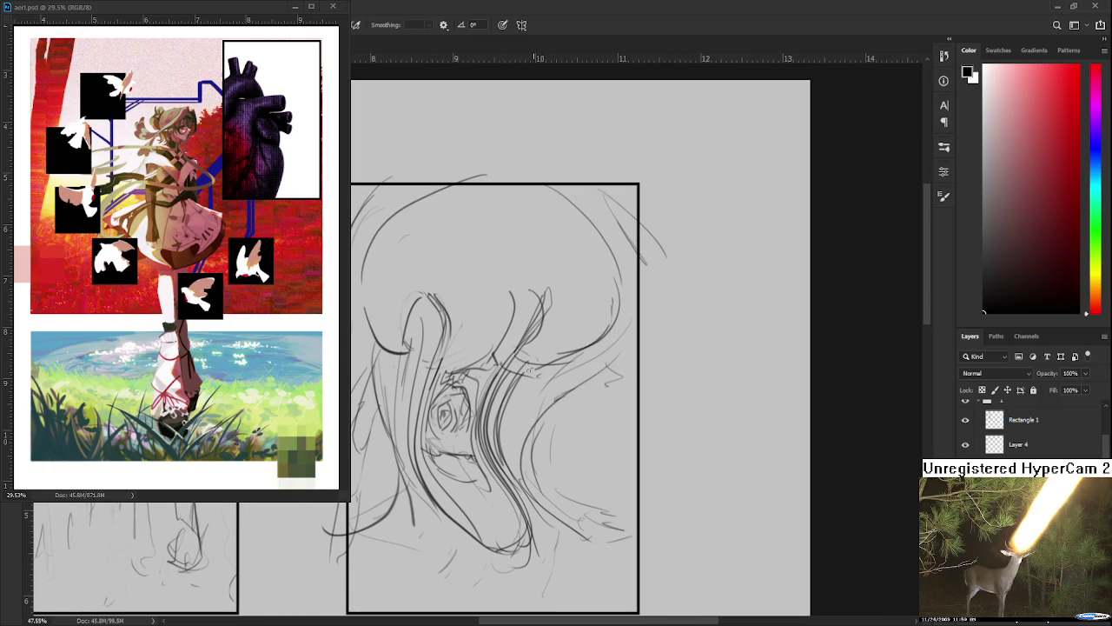
# Redraw the girl's face and hair with darker lines and add a short pointed shape right of her face.
pyautogui.press('e')
pyautogui.press('b')
pyautogui.moveTo(537, 418); pyautogui.dragTo(480, 533)
pyautogui.moveTo(525, 549); pyautogui.dragTo(507, 565)
pyautogui.moveTo(426, 462)
pyautogui.mouseDown()
pyautogui.moveTo(491, 561)
pyautogui.moveTo(540, 565)
pyautogui.mouseUp()
pyautogui.moveTo(501, 454)
pyautogui.mouseDown()
pyautogui.moveTo(539, 526)
pyautogui.moveTo(521, 550)
pyautogui.mouseUp()
pyautogui.moveTo(445, 536); pyautogui.dragTo(488, 549)
pyautogui.moveTo(513, 451); pyautogui.dragTo(491, 466)
pyautogui.moveTo(507, 409)
pyautogui.mouseDown()
pyautogui.moveTo(523, 398)
pyautogui.moveTo(582, 418)
pyautogui.mouseUp()
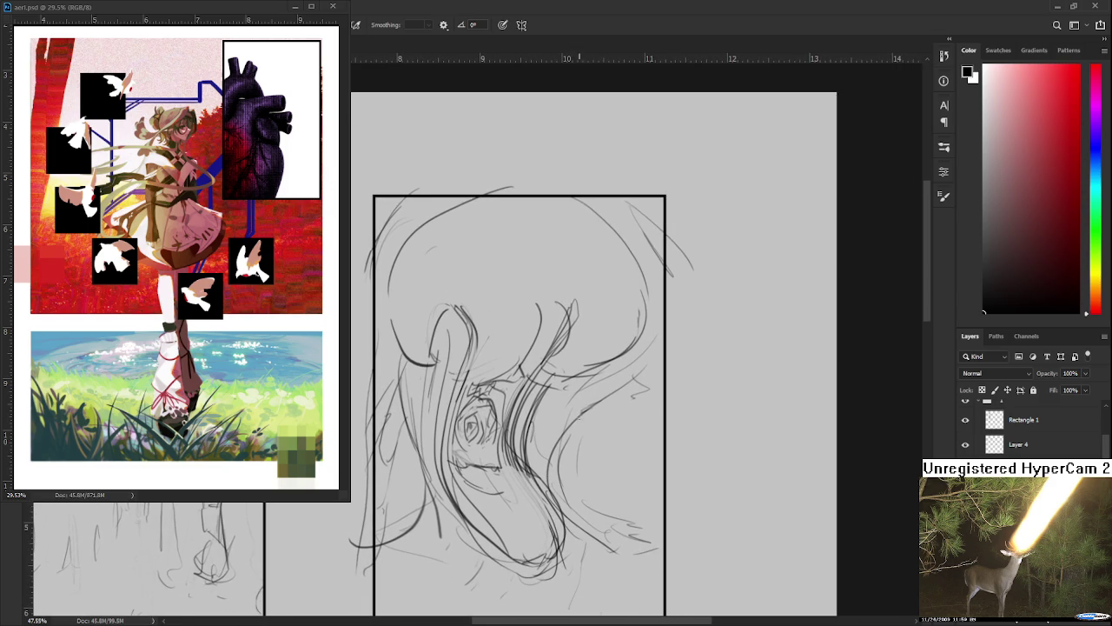
pyautogui.moveTo(586, 430); pyautogui.dragTo(601, 502)
pyautogui.moveTo(608, 348); pyautogui.dragTo(663, 354)
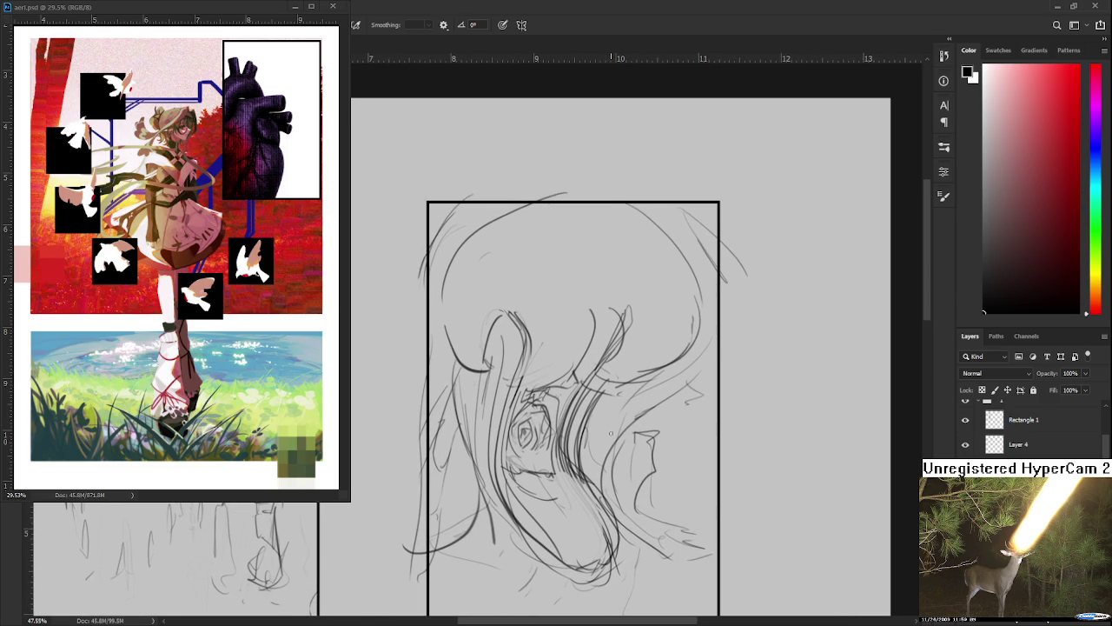
# Zoom out to review the whole page and the second sketch panel, then recentre on the girl sketch.
pyautogui.scroll(-3, 610, 433)
pyautogui.scroll(-2, 554, 348)
pyautogui.scroll(2, 521, 344)
pyautogui.moveTo(559, 318)
pyautogui.mouseDown()
pyautogui.moveTo(487, 458)
pyautogui.moveTo(552, 465)
pyautogui.mouseUp()
pyautogui.scroll(-1, 552, 465)
pyautogui.moveTo(505, 432)
pyautogui.mouseDown()
pyautogui.moveTo(619, 432)
pyautogui.moveTo(402, 450)
pyautogui.mouseUp()
pyautogui.scroll(1, 402, 450)
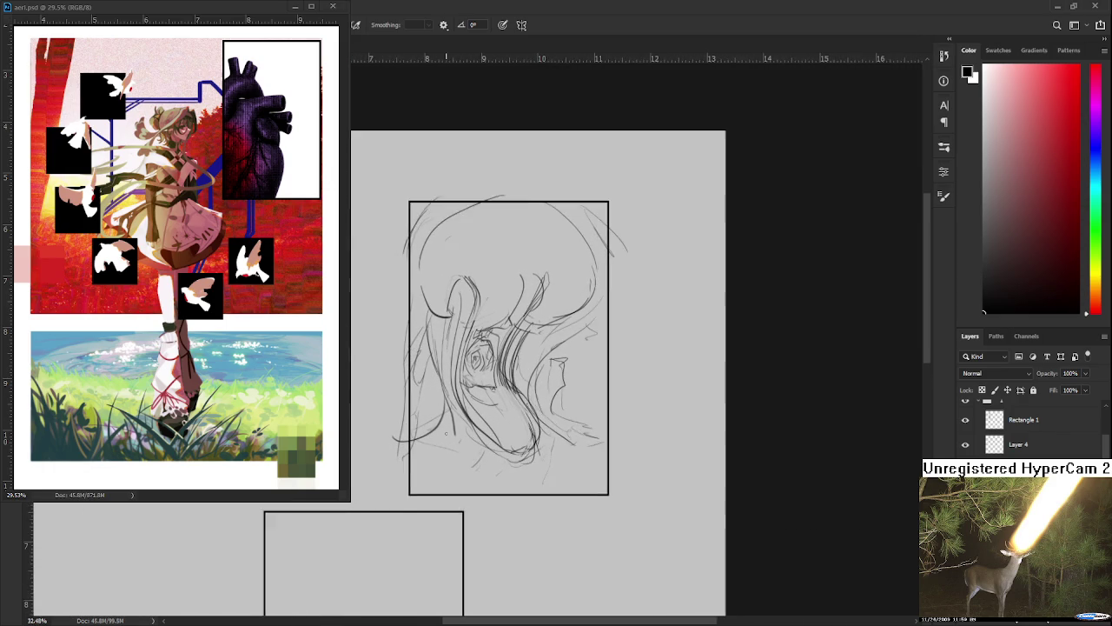
pyautogui.scroll(1, 402, 450)
pyautogui.scroll(1, 403, 451)
pyautogui.moveTo(494, 391); pyautogui.dragTo(445, 497)
pyautogui.moveTo(491, 445)
pyautogui.mouseDown()
pyautogui.moveTo(532, 433)
pyautogui.moveTo(495, 391)
pyautogui.mouseUp()
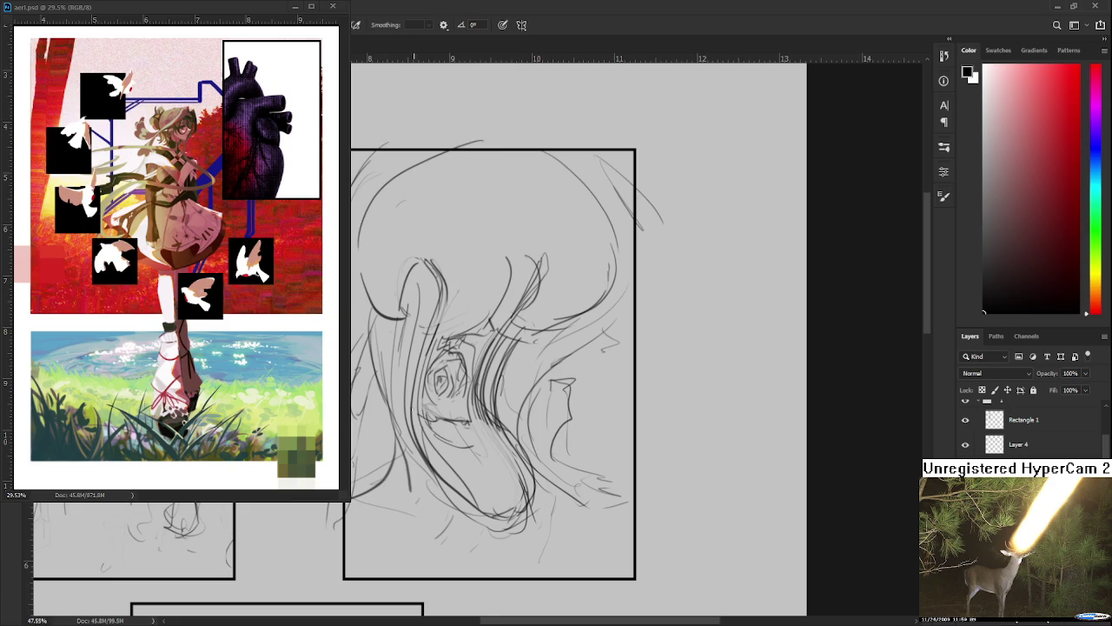
pyautogui.scroll(-2, 428, 417)
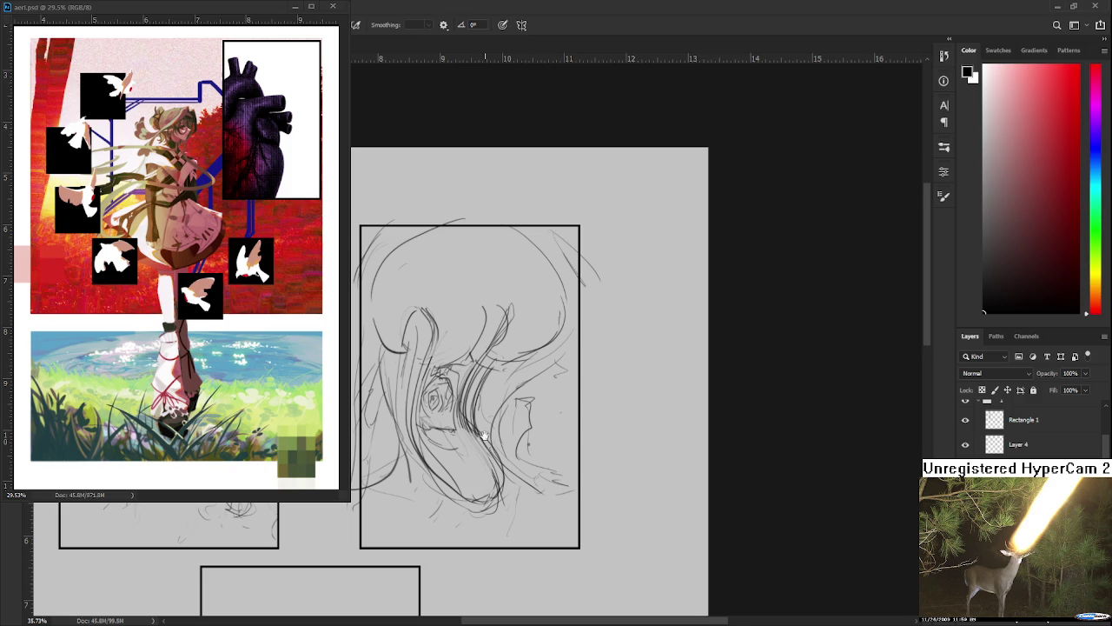
# Rework the lines around the girl's eye and beside the hair strand, undoing a misplaced stroke.
pyautogui.scroll(-2, 560, 414)
pyautogui.hscroll(-1, 561, 413)
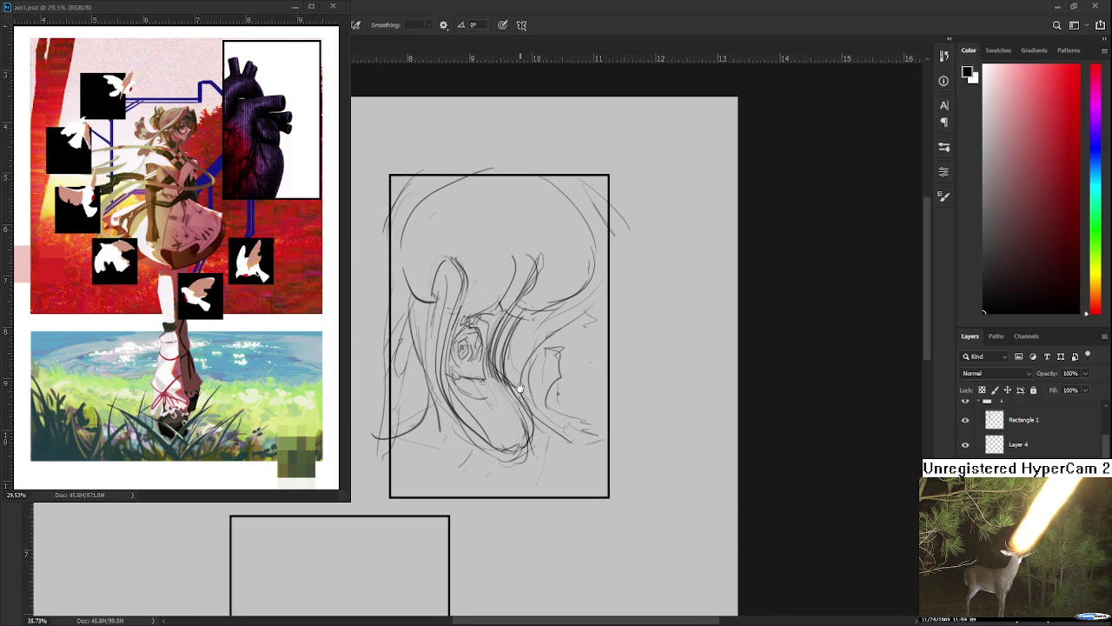
pyautogui.scroll(2, 520, 402)
pyautogui.press('e')
pyautogui.press('b')
pyautogui.moveTo(465, 413)
pyautogui.mouseDown()
pyautogui.moveTo(480, 393)
pyautogui.moveTo(455, 415)
pyautogui.mouseUp()
pyautogui.moveTo(467, 372); pyautogui.dragTo(501, 385)
pyautogui.moveTo(461, 322); pyautogui.dragTo(441, 382)
pyautogui.hotkey('ctrl', 'z')
pyautogui.hotkey('ctrl', 'z')
pyautogui.moveTo(466, 340); pyautogui.dragTo(448, 356)
pyautogui.moveTo(461, 320); pyautogui.dragTo(433, 455)
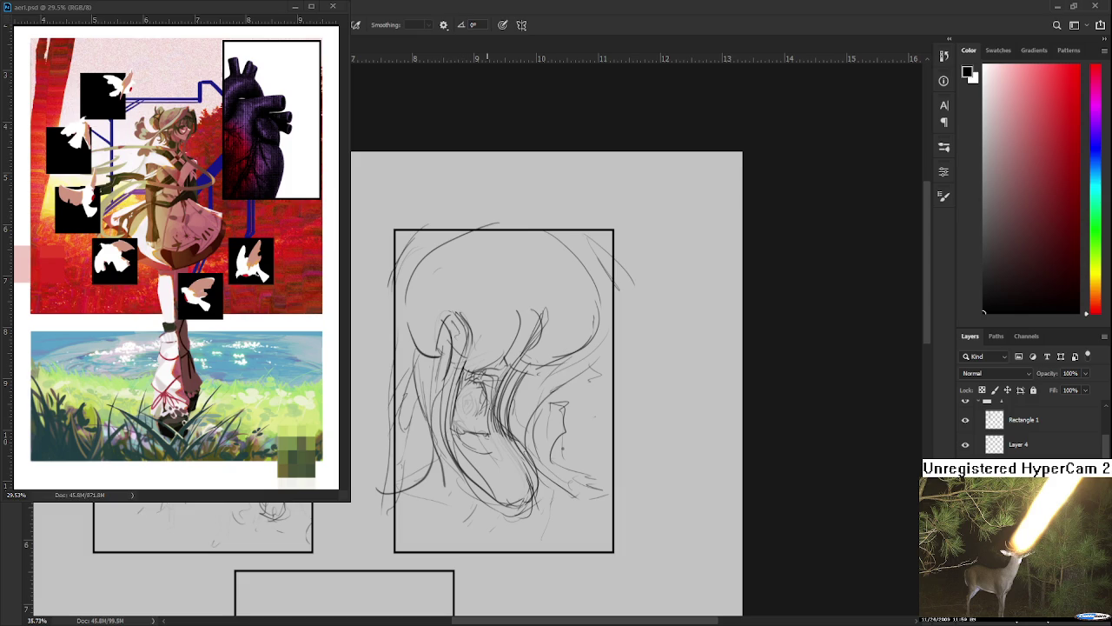
# Add strokes along the right hair line and hair strands near the neck, undoing the unwanted loop.
pyautogui.moveTo(588, 269)
pyautogui.mouseDown()
pyautogui.moveTo(579, 366)
pyautogui.moveTo(546, 380)
pyautogui.mouseUp()
pyautogui.hotkey('ctrl', 'z')
pyautogui.moveTo(560, 371); pyautogui.dragTo(527, 377)
pyautogui.moveTo(527, 454)
pyautogui.mouseDown()
pyautogui.moveTo(531, 423)
pyautogui.moveTo(489, 466)
pyautogui.mouseUp()
pyautogui.moveTo(492, 406); pyautogui.dragTo(471, 438)
pyautogui.moveTo(525, 403)
pyautogui.mouseDown()
pyautogui.moveTo(502, 466)
pyautogui.moveTo(563, 439)
pyautogui.moveTo(515, 438)
pyautogui.mouseUp()
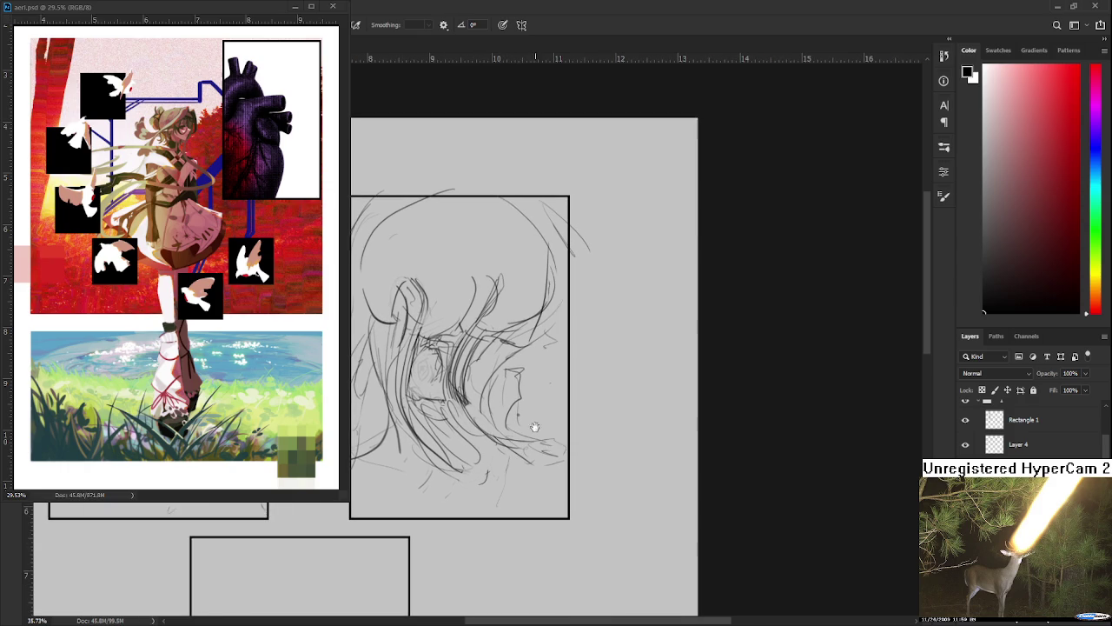
pyautogui.moveTo(447, 450); pyautogui.dragTo(522, 436)
pyautogui.hotkey('ctrl', 'z')
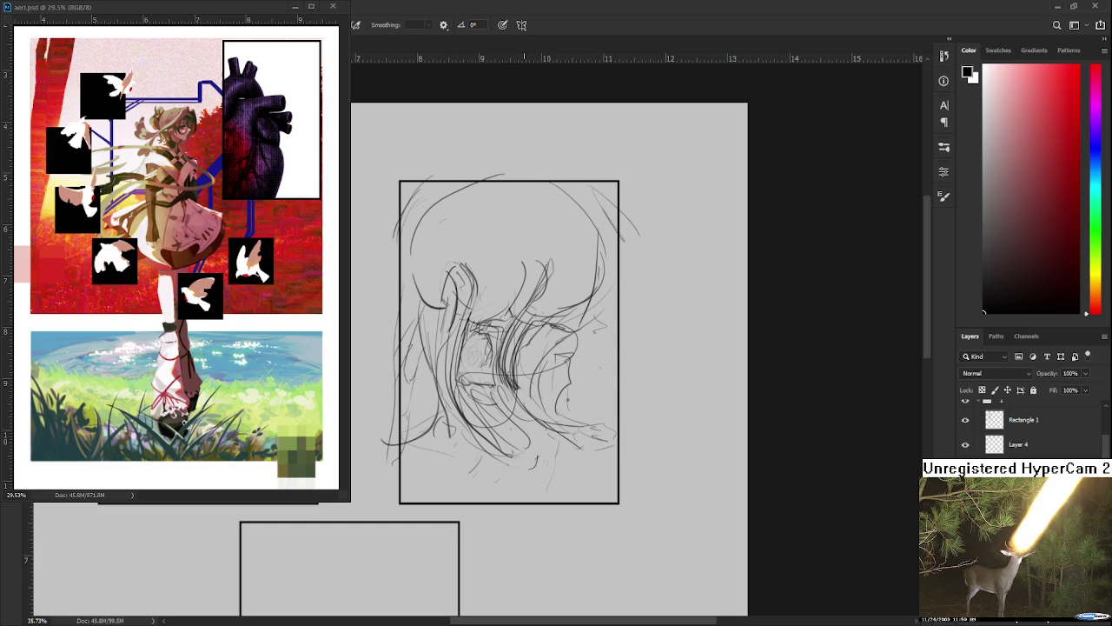
# Redraw strokes down through the girl's face, undoing the attempts that didn't work.
pyautogui.moveTo(513, 339)
pyautogui.mouseDown()
pyautogui.moveTo(488, 423)
pyautogui.moveTo(484, 374)
pyautogui.moveTo(571, 345)
pyautogui.moveTo(518, 365)
pyautogui.moveTo(524, 454)
pyautogui.mouseUp()
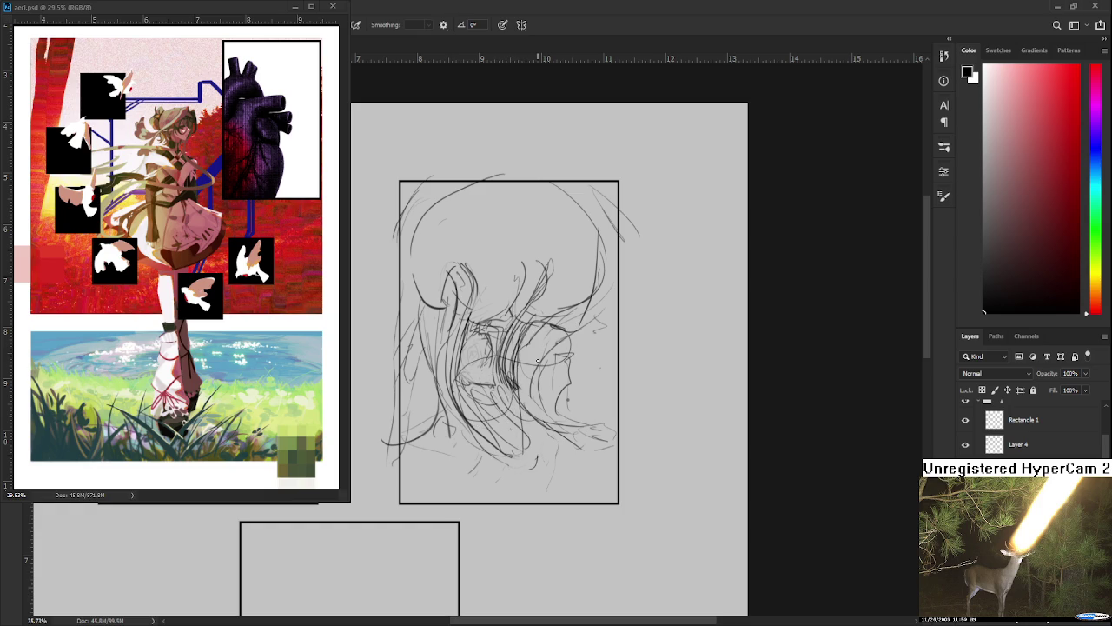
pyautogui.hotkey('ctrl', 'z')
pyautogui.hotkey('ctrl', 'z')
pyautogui.moveTo(551, 337); pyautogui.dragTo(511, 429)
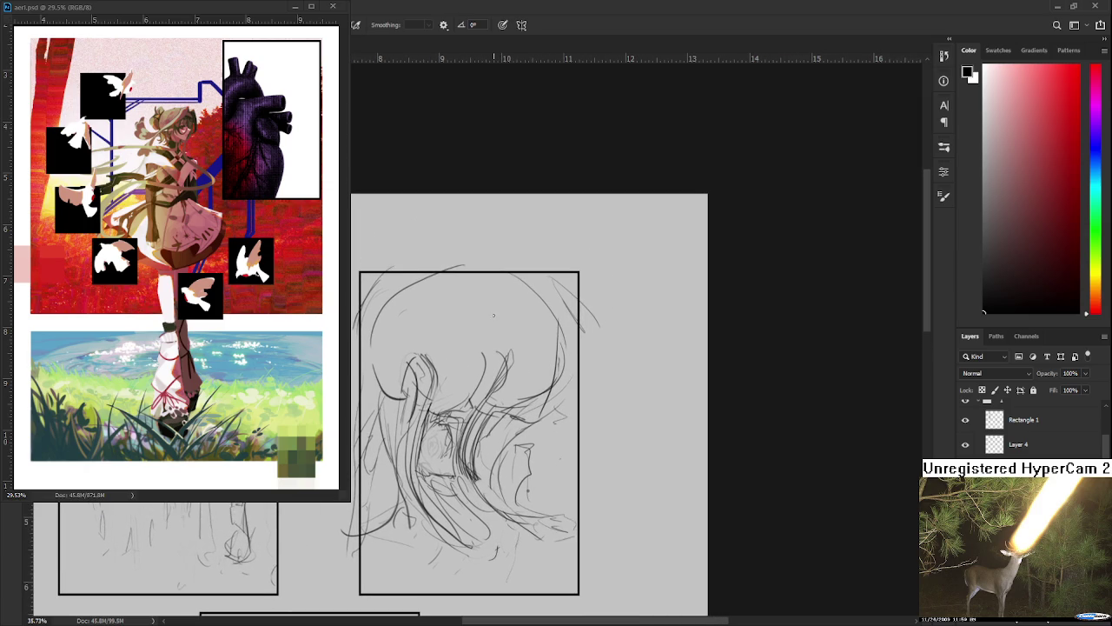
pyautogui.moveTo(497, 306); pyautogui.dragTo(469, 400)
pyautogui.moveTo(464, 407)
pyautogui.mouseDown()
pyautogui.moveTo(448, 452)
pyautogui.moveTo(405, 490)
pyautogui.mouseUp()
pyautogui.hotkey('ctrl', 'z')
pyautogui.hotkey('ctrl', 'z')
pyautogui.hotkey('ctrl', 'z')
# Sketch more strokes through the face and hair, with strands sweeping up to the right.
pyautogui.moveTo(485, 326)
pyautogui.mouseDown()
pyautogui.moveTo(445, 452)
pyautogui.moveTo(396, 492)
pyautogui.mouseUp()
pyautogui.moveTo(419, 417)
pyautogui.mouseDown()
pyautogui.moveTo(393, 479)
pyautogui.moveTo(512, 372)
pyautogui.moveTo(454, 436)
pyautogui.moveTo(455, 513)
pyautogui.moveTo(486, 519)
pyautogui.mouseUp()
pyautogui.moveTo(462, 426)
pyautogui.mouseDown()
pyautogui.moveTo(497, 417)
pyautogui.moveTo(521, 368)
pyautogui.mouseUp()
pyautogui.moveTo(488, 407)
pyautogui.mouseDown()
pyautogui.moveTo(522, 377)
pyautogui.moveTo(511, 368)
pyautogui.moveTo(520, 359)
pyautogui.mouseUp()
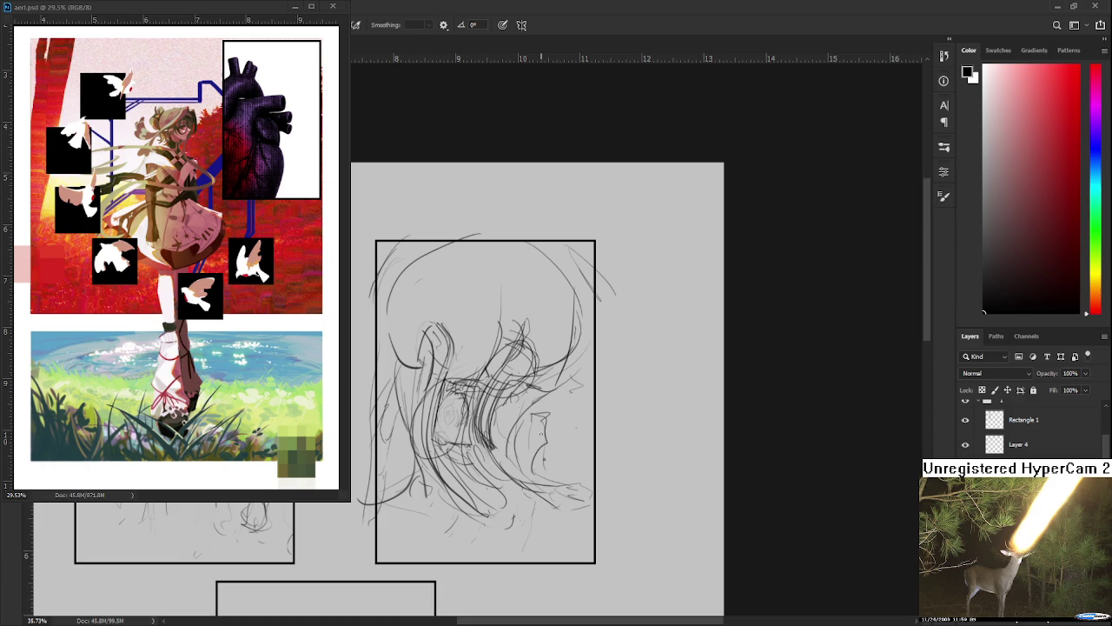
# Draw eye and eyelash lines plus a short dark mark on the face, then zoom out to check.
pyautogui.moveTo(524, 405); pyautogui.dragTo(548, 407)
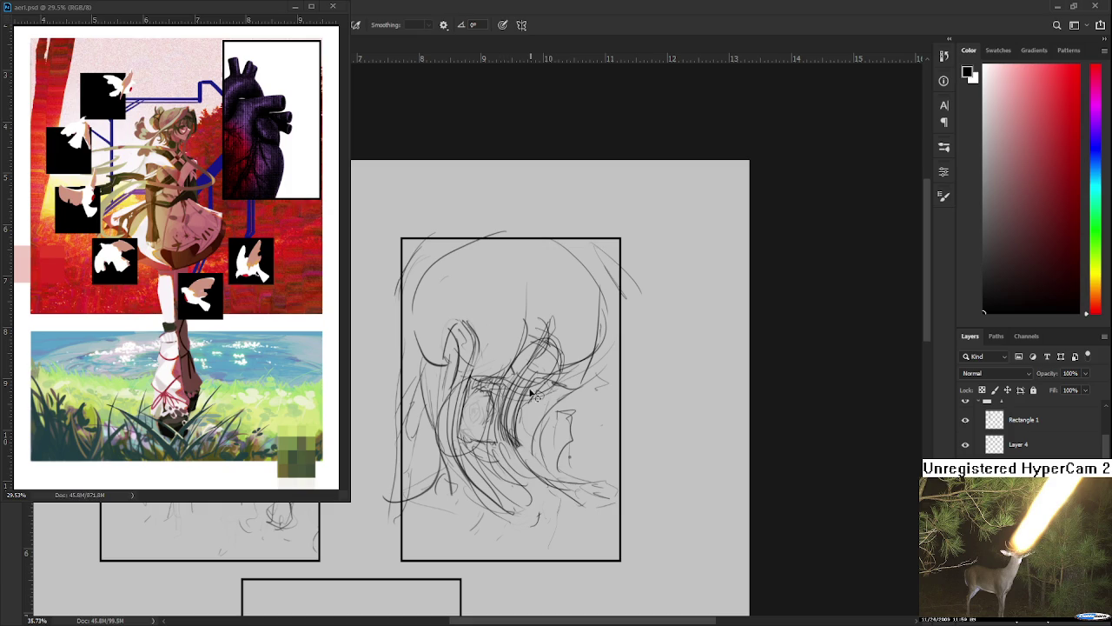
pyautogui.moveTo(525, 397); pyautogui.dragTo(553, 379)
pyautogui.scroll(-1, 626, 399)
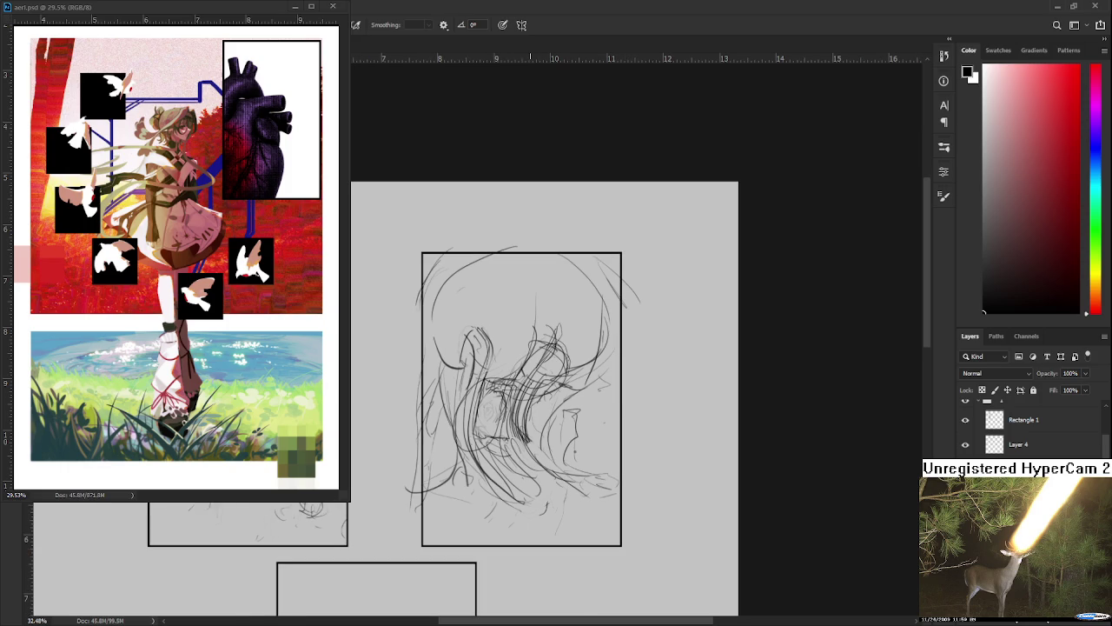
pyautogui.moveTo(524, 387); pyautogui.dragTo(528, 397)
pyautogui.scroll(-1, 491, 408)
pyautogui.scroll(-1, 491, 408)
pyautogui.scroll(1, 491, 409)
pyautogui.scroll(-1, 491, 408)
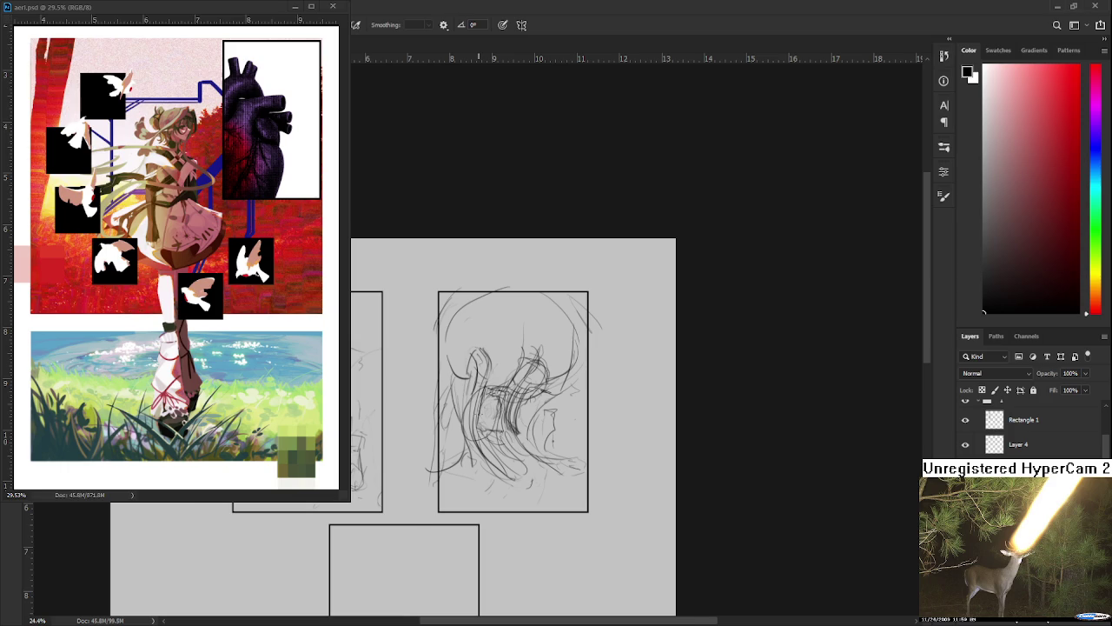
# Zoom back in on the girl's face and add pencil strokes around her eye.
pyautogui.scroll(3, 438, 276)
pyautogui.scroll(2, 438, 276)
pyautogui.scroll(-1, 438, 276)
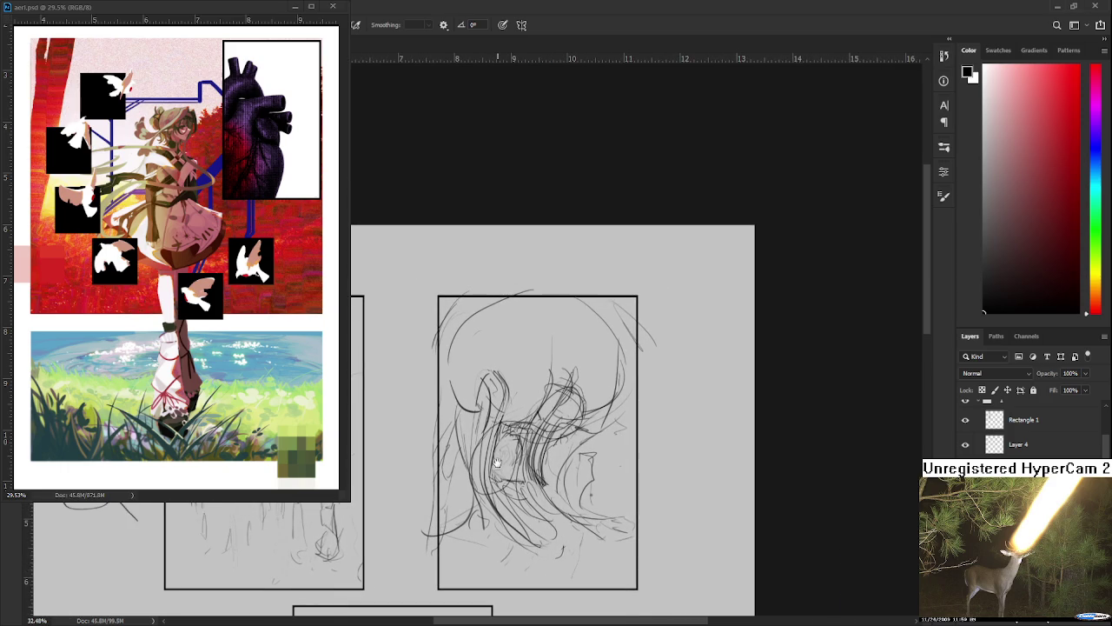
pyautogui.moveTo(582, 392); pyautogui.dragTo(574, 360)
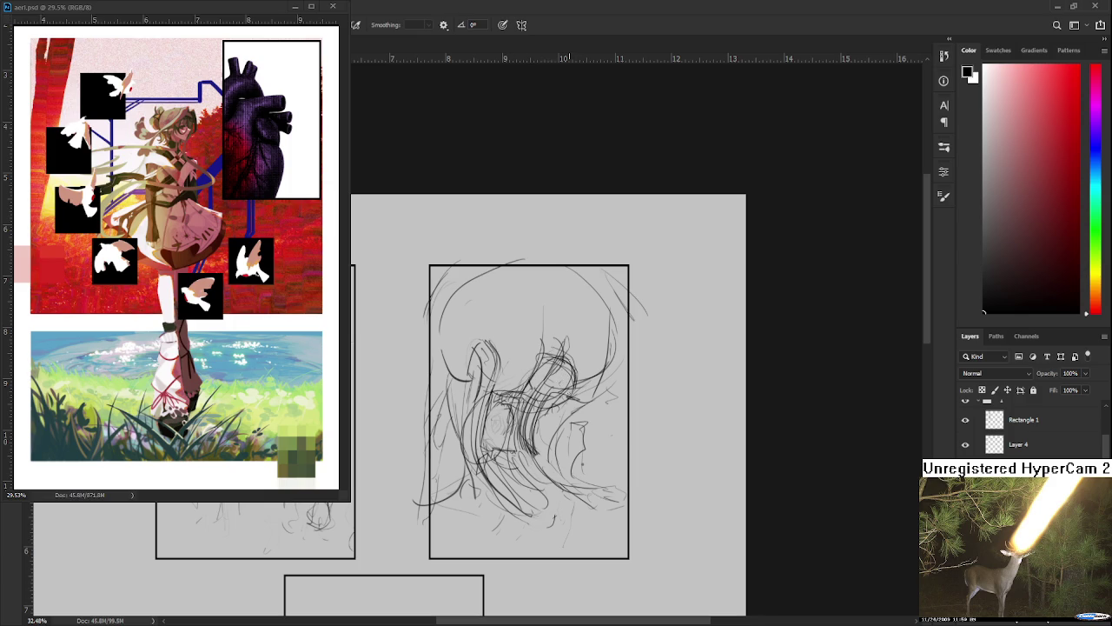
pyautogui.moveTo(556, 374); pyautogui.dragTo(572, 350)
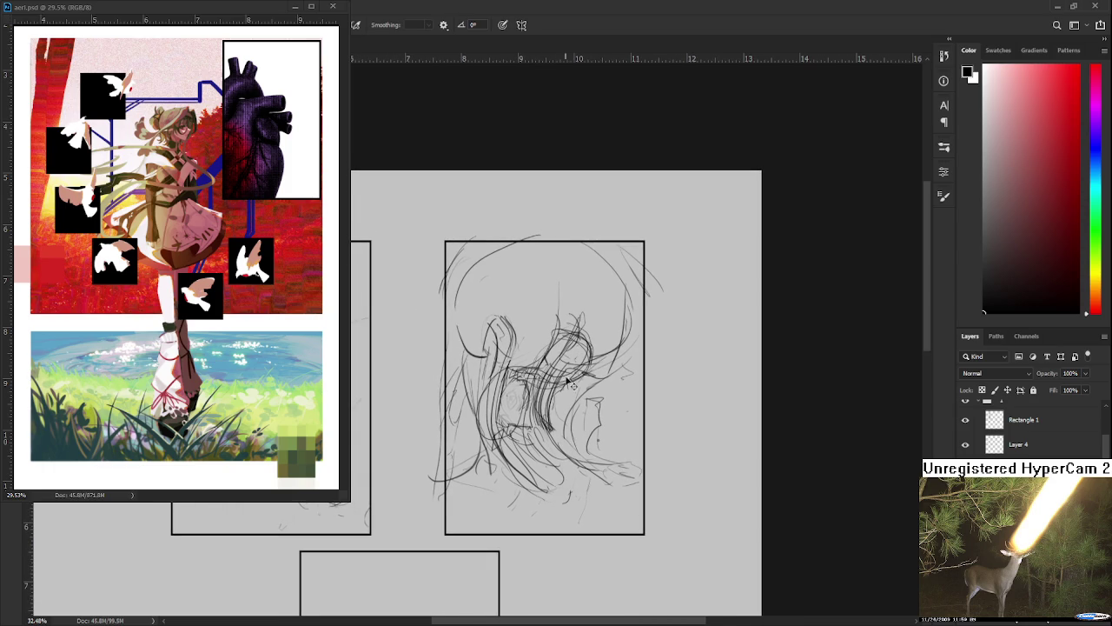
pyautogui.moveTo(541, 369)
pyautogui.mouseDown()
pyautogui.moveTo(492, 395)
pyautogui.moveTo(508, 448)
pyautogui.moveTo(541, 413)
pyautogui.mouseUp()
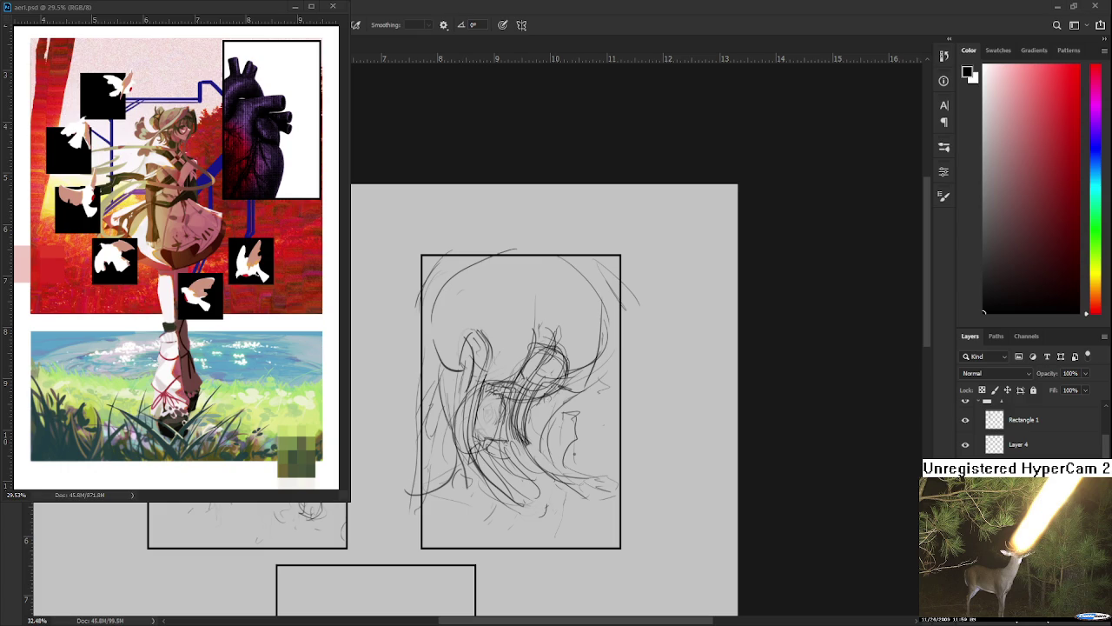
pyautogui.moveTo(532, 424); pyautogui.dragTo(546, 398)
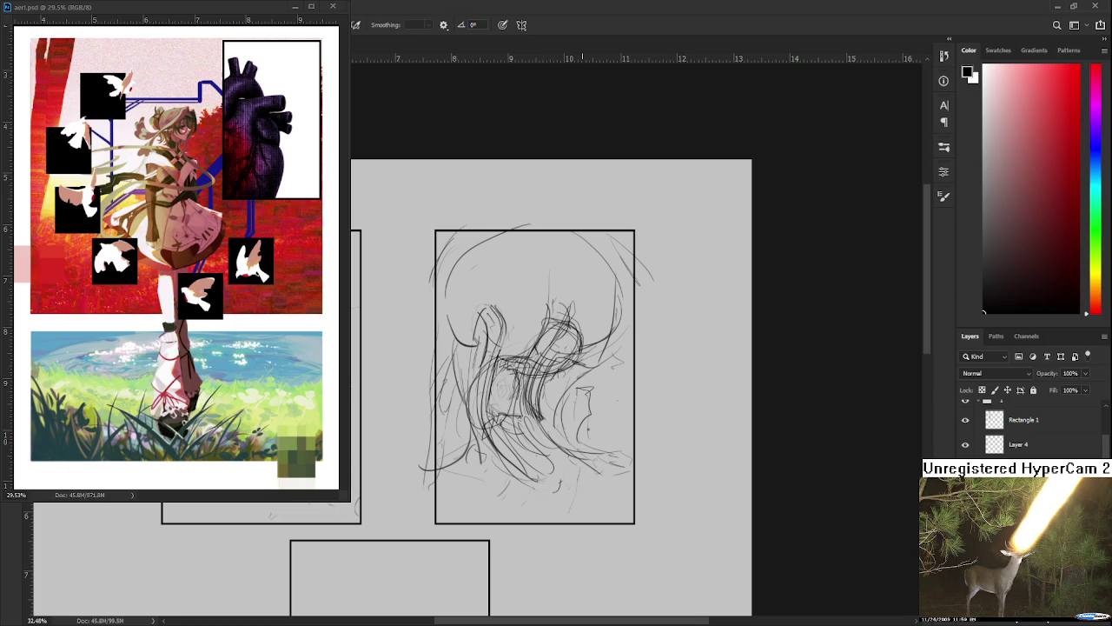
pyautogui.moveTo(564, 328)
pyautogui.mouseDown()
pyautogui.moveTo(560, 366)
pyautogui.moveTo(576, 341)
pyautogui.mouseUp()
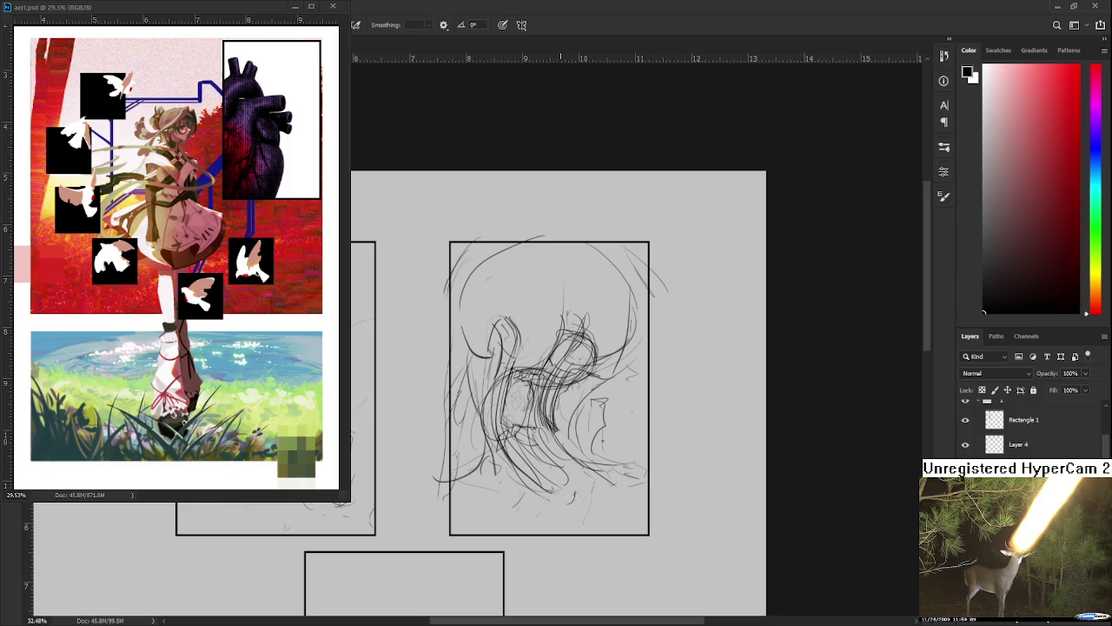
pyautogui.moveTo(573, 374); pyautogui.dragTo(545, 387)
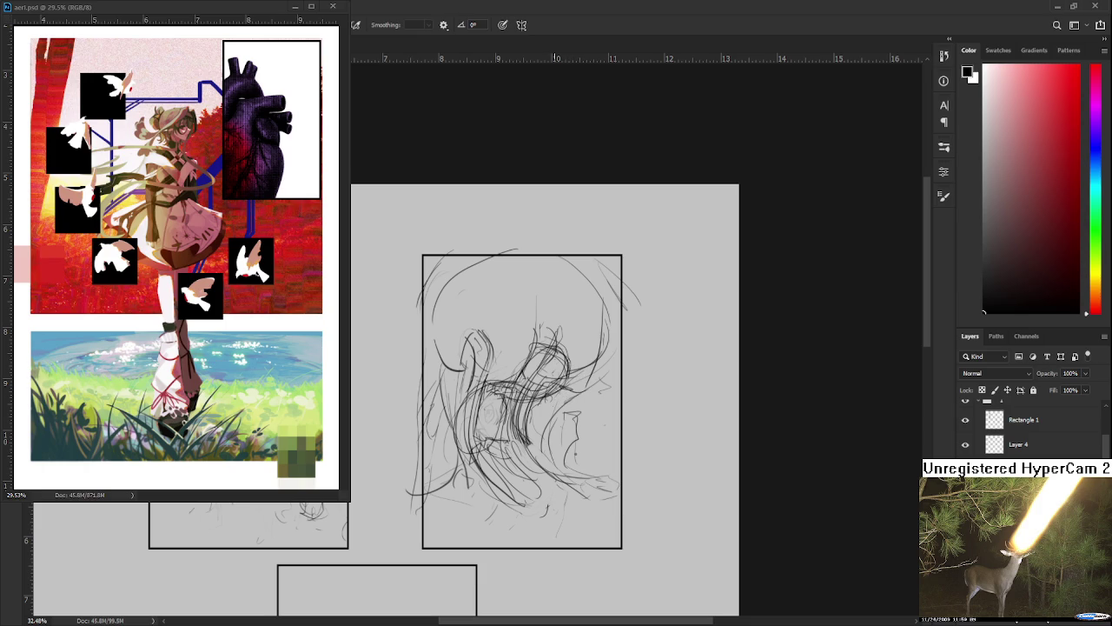
pyautogui.scroll(3, 555, 419)
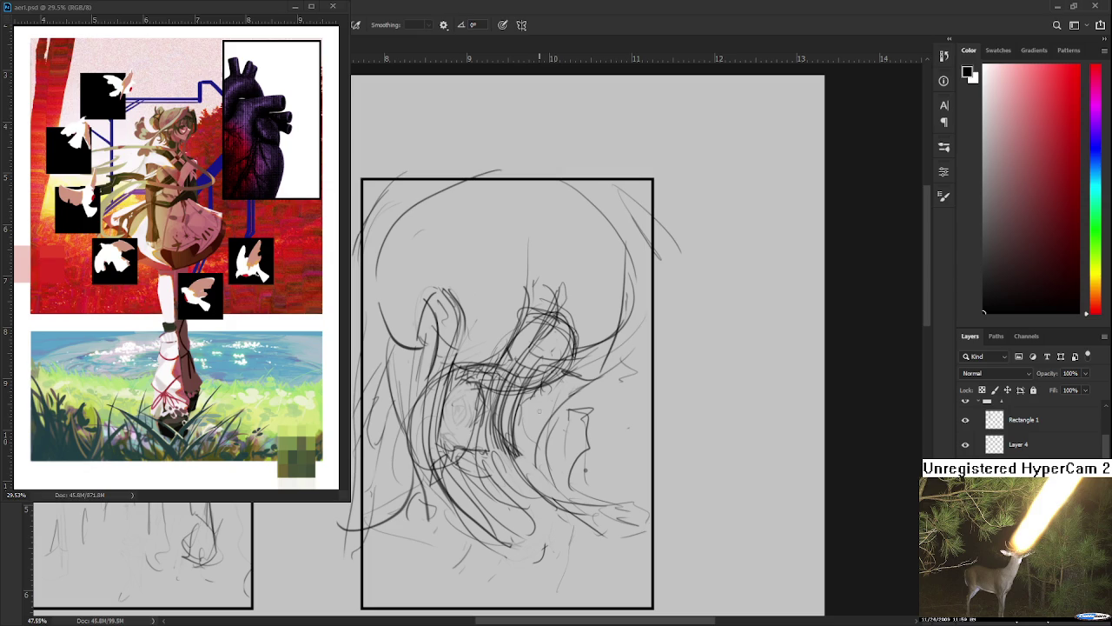
pyautogui.moveTo(545, 380); pyautogui.dragTo(540, 405)
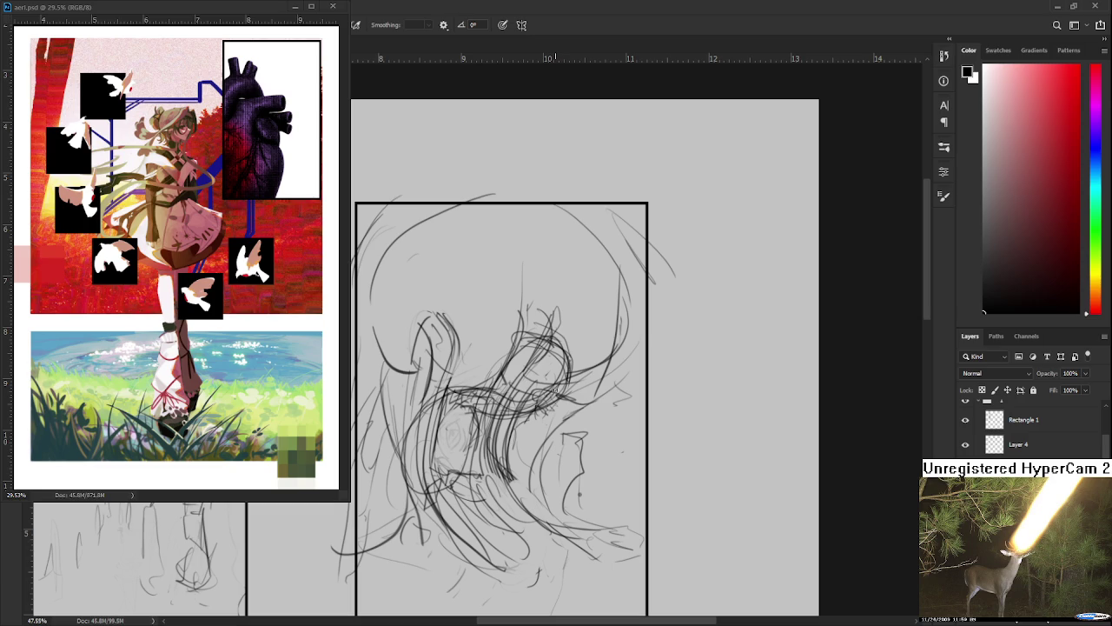
pyautogui.moveTo(517, 352); pyautogui.dragTo(497, 373)
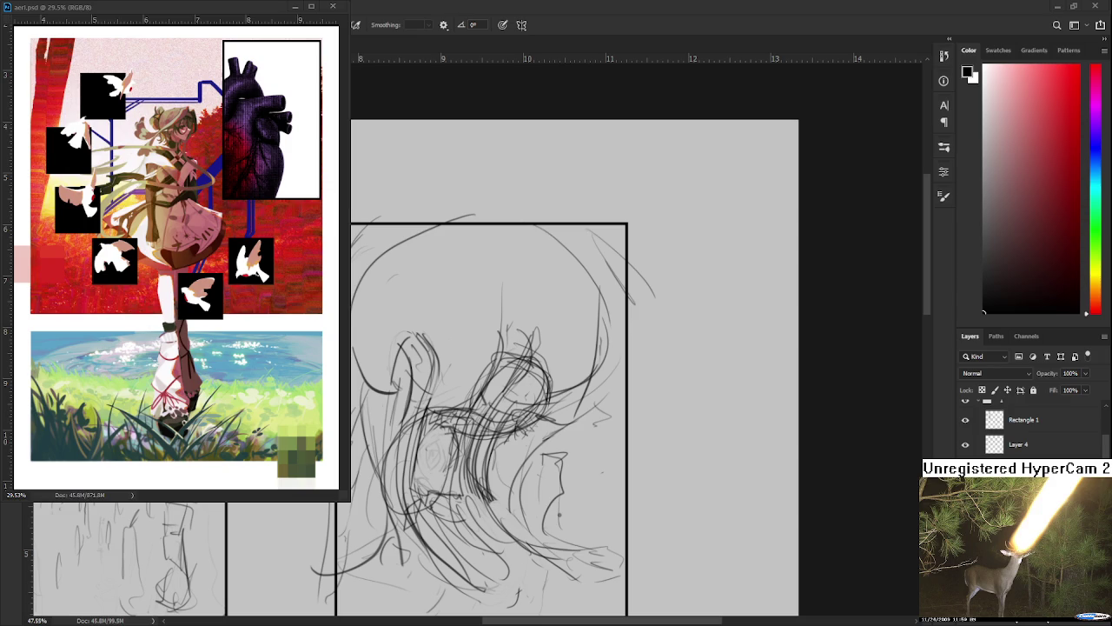
pyautogui.scroll(-2, 473, 395)
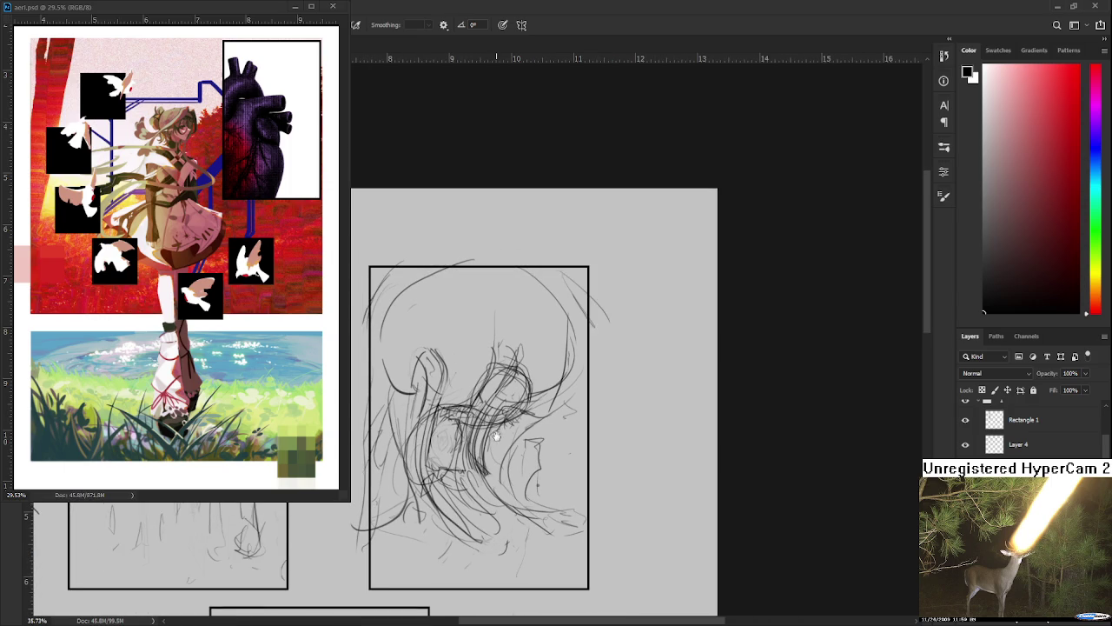
pyautogui.moveTo(490, 448); pyautogui.dragTo(500, 428)
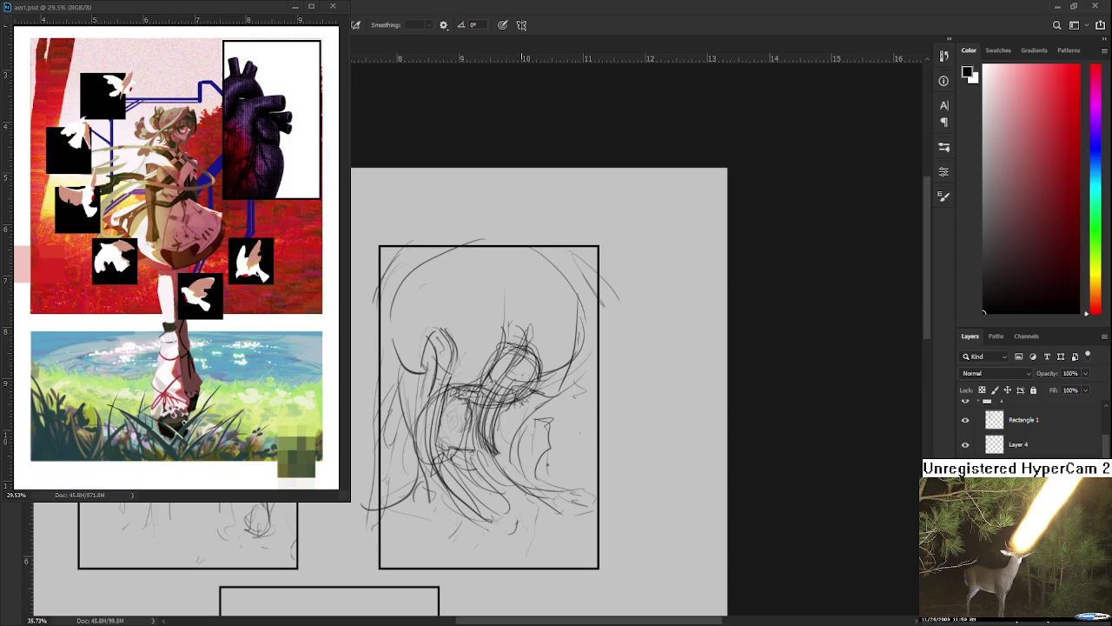
pyautogui.moveTo(533, 371); pyautogui.dragTo(545, 351)
pyautogui.moveTo(537, 391)
pyautogui.mouseDown()
pyautogui.moveTo(551, 374)
pyautogui.moveTo(525, 406)
pyautogui.moveTo(546, 367)
pyautogui.mouseUp()
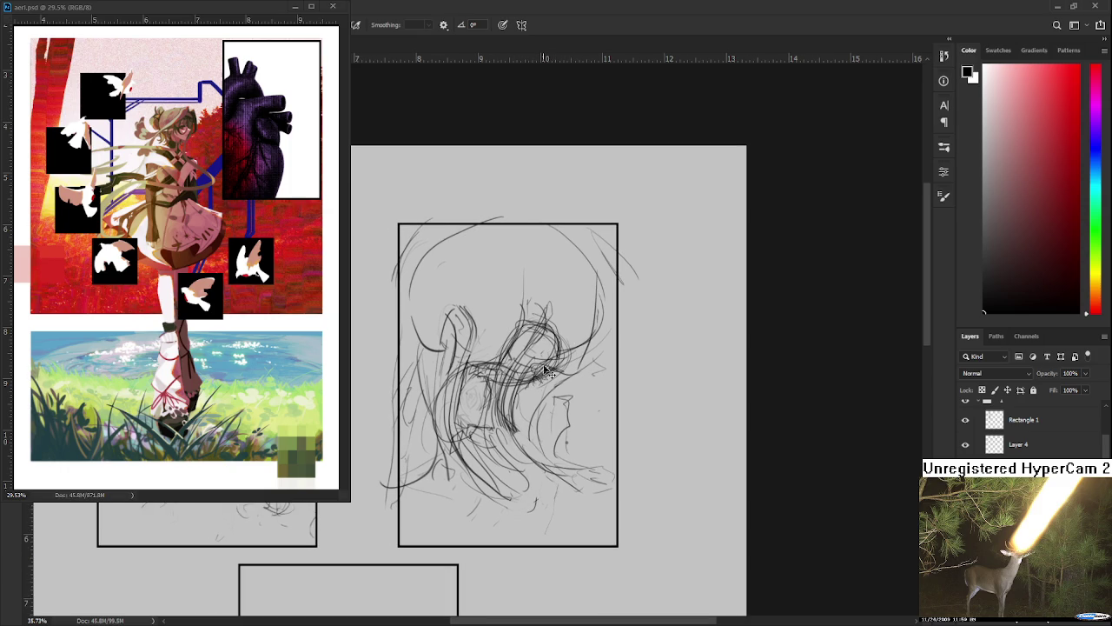
pyautogui.moveTo(542, 363); pyautogui.dragTo(519, 422)
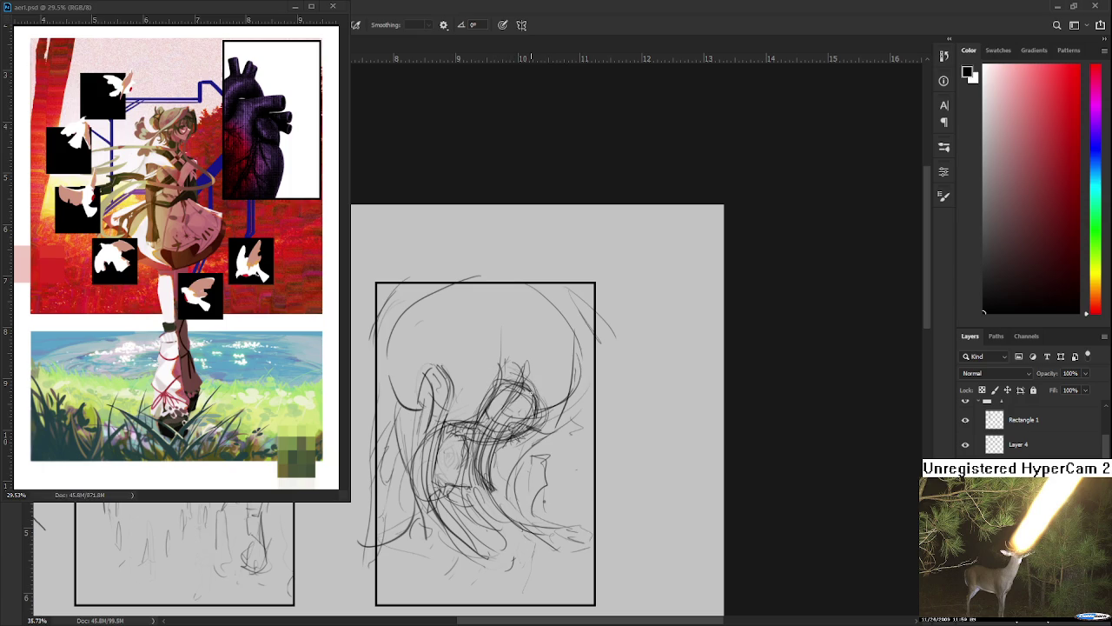
pyautogui.moveTo(488, 448); pyautogui.dragTo(517, 400)
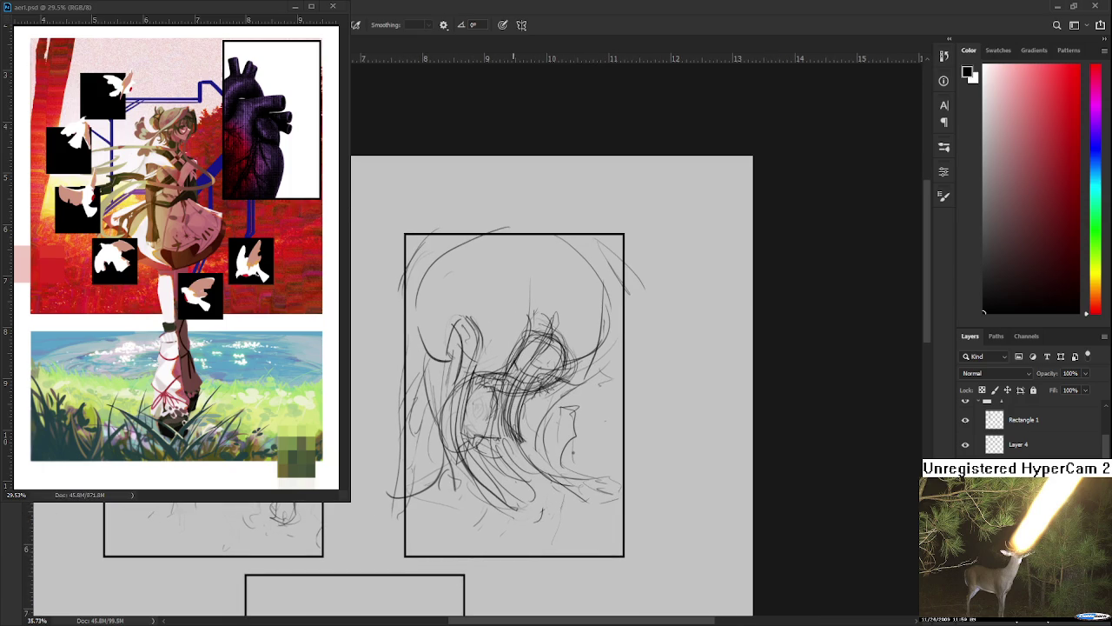
pyautogui.moveTo(516, 385); pyautogui.dragTo(486, 420)
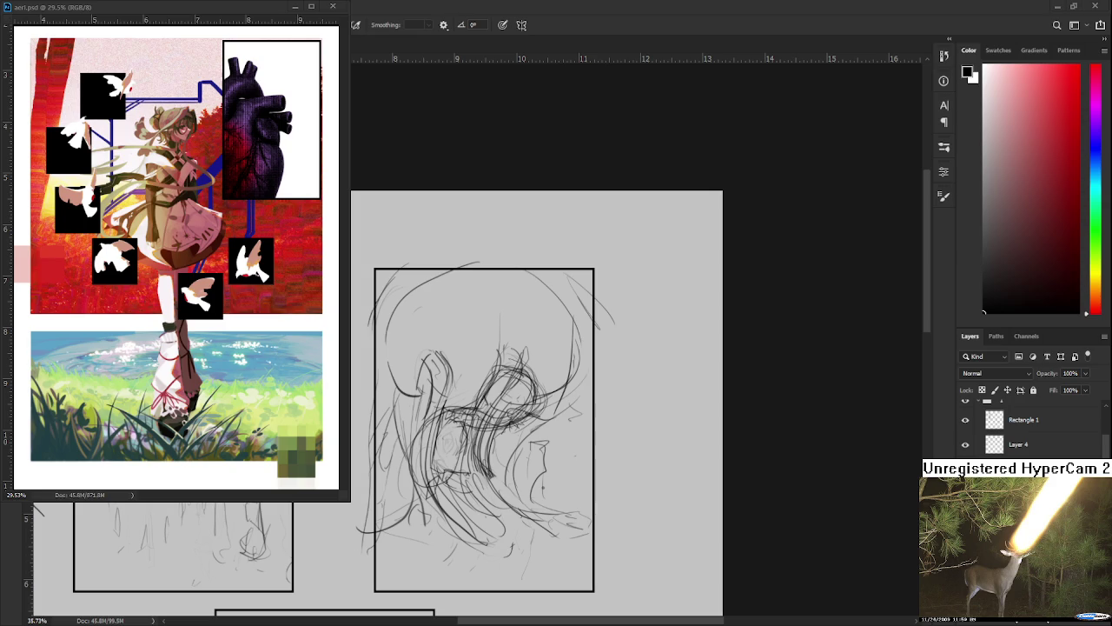
pyautogui.scroll(2, 445, 421)
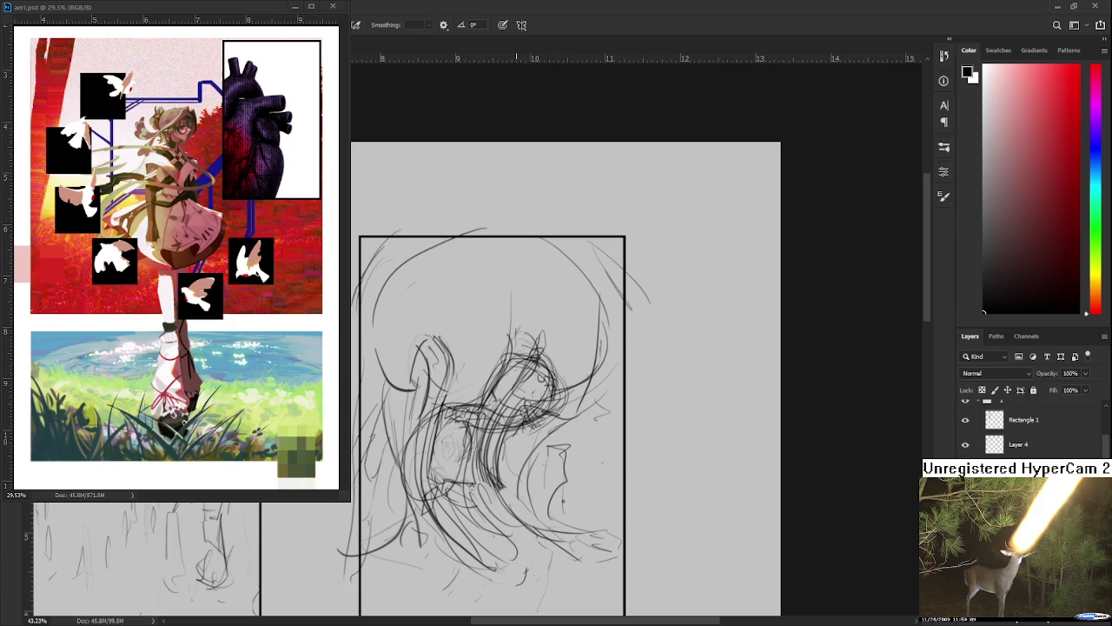
pyautogui.moveTo(511, 365)
pyautogui.mouseDown()
pyautogui.moveTo(501, 348)
pyautogui.moveTo(473, 396)
pyautogui.mouseUp()
pyautogui.moveTo(388, 474)
pyautogui.mouseDown()
pyautogui.moveTo(410, 468)
pyautogui.moveTo(415, 504)
pyautogui.mouseUp()
pyautogui.moveTo(485, 485); pyautogui.dragTo(492, 441)
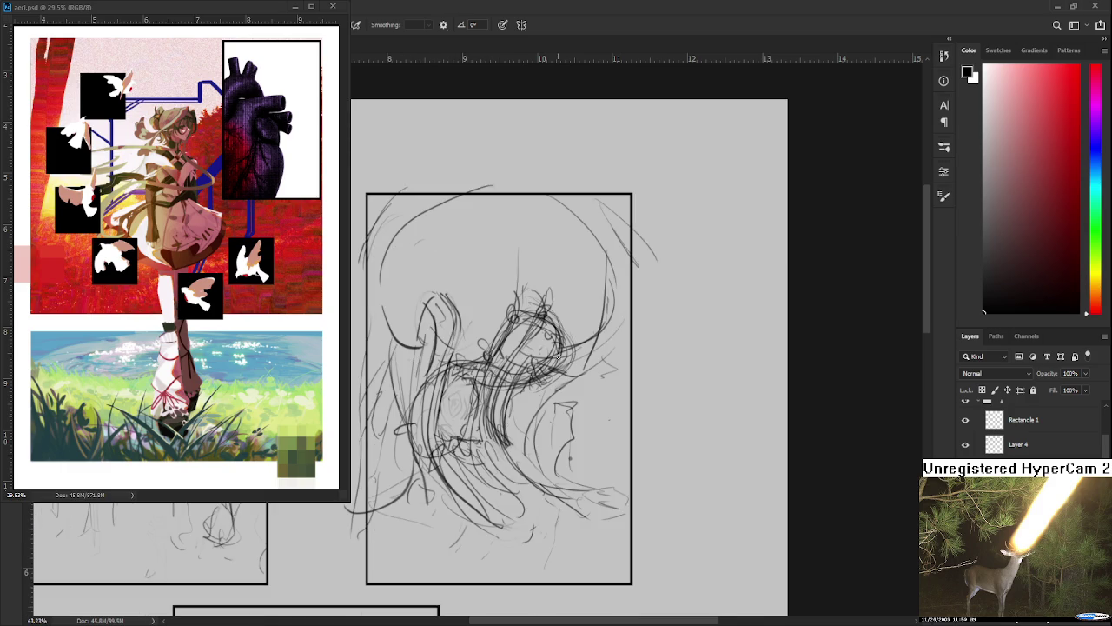
pyautogui.scroll(-2, 525, 383)
pyautogui.scroll(-2, 513, 408)
pyautogui.scroll(1, 503, 432)
pyautogui.scroll(1, 503, 432)
pyautogui.moveTo(503, 432); pyautogui.dragTo(561, 459)
pyautogui.scroll(1, 565, 486)
pyautogui.scroll(1, 486, 565)
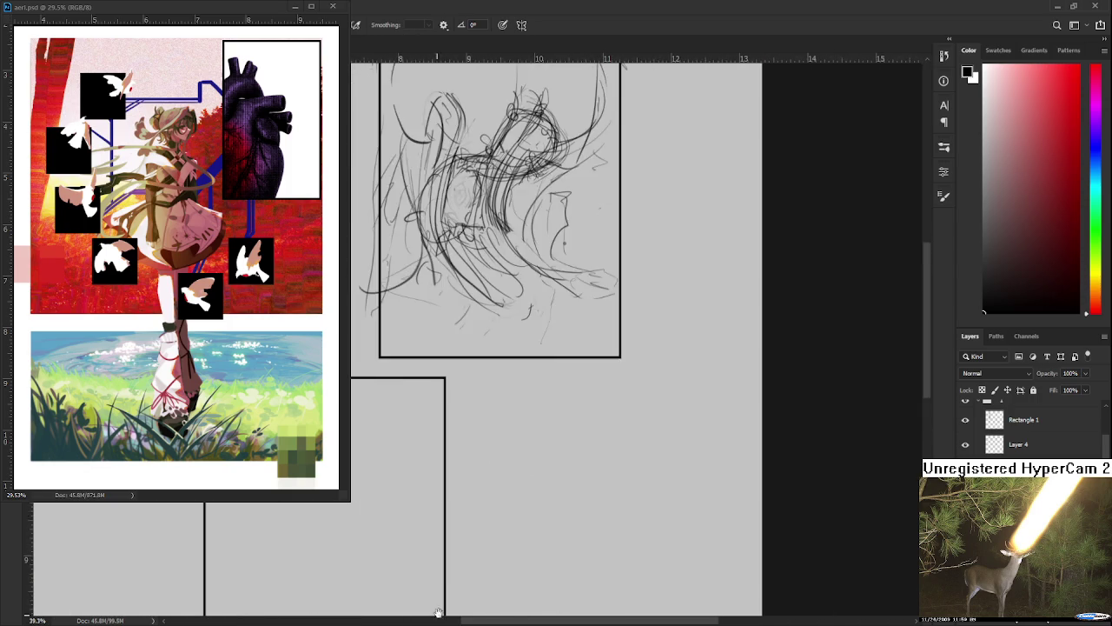
pyautogui.scroll(2, 487, 594)
pyautogui.moveTo(475, 533)
pyautogui.mouseDown()
pyautogui.moveTo(526, 486)
pyautogui.moveTo(498, 395)
pyautogui.mouseUp()
pyautogui.scroll(-1, 526, 486)
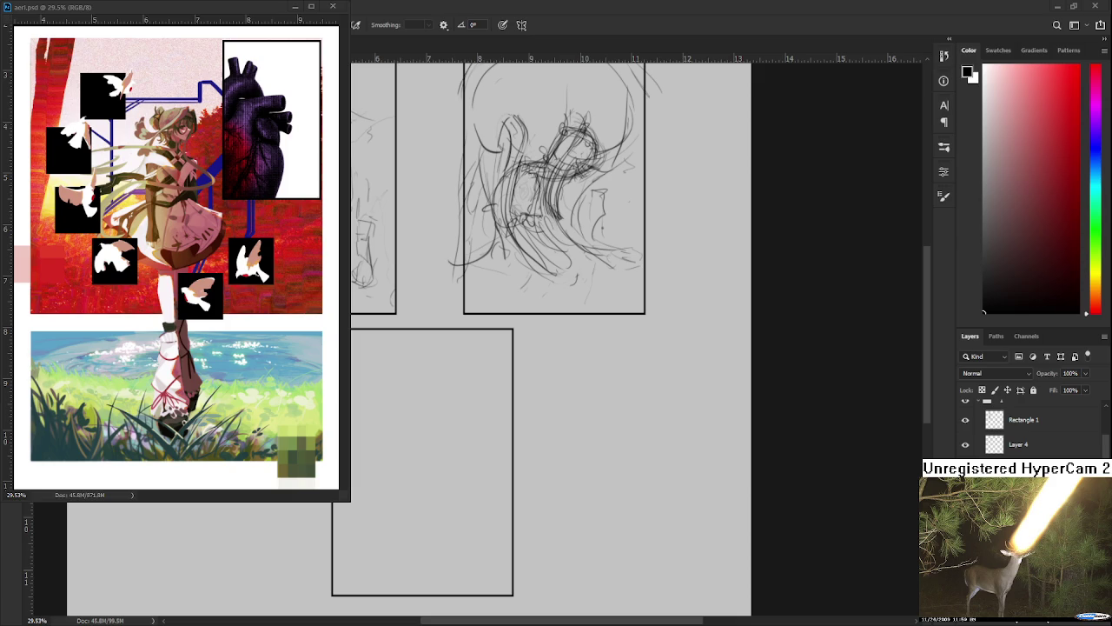
# Zoom and pan across the comic page until the empty lower panel fills the view.
pyautogui.scroll(1, 395, 439)
pyautogui.moveTo(396, 439); pyautogui.dragTo(569, 439)
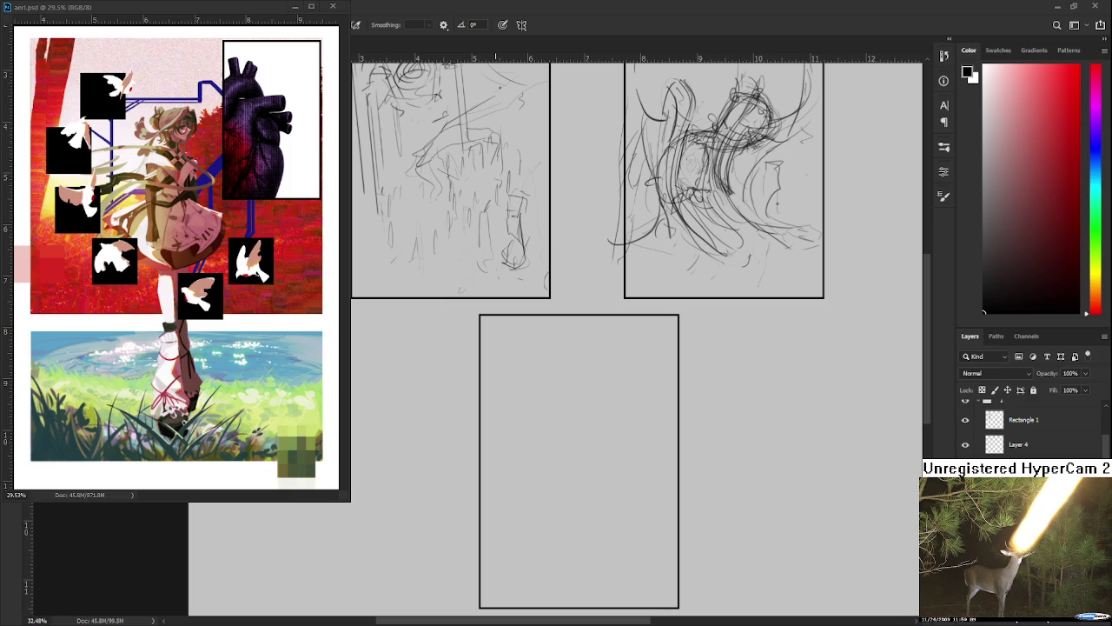
pyautogui.moveTo(563, 487); pyautogui.dragTo(479, 415)
pyautogui.scroll(2, 481, 442)
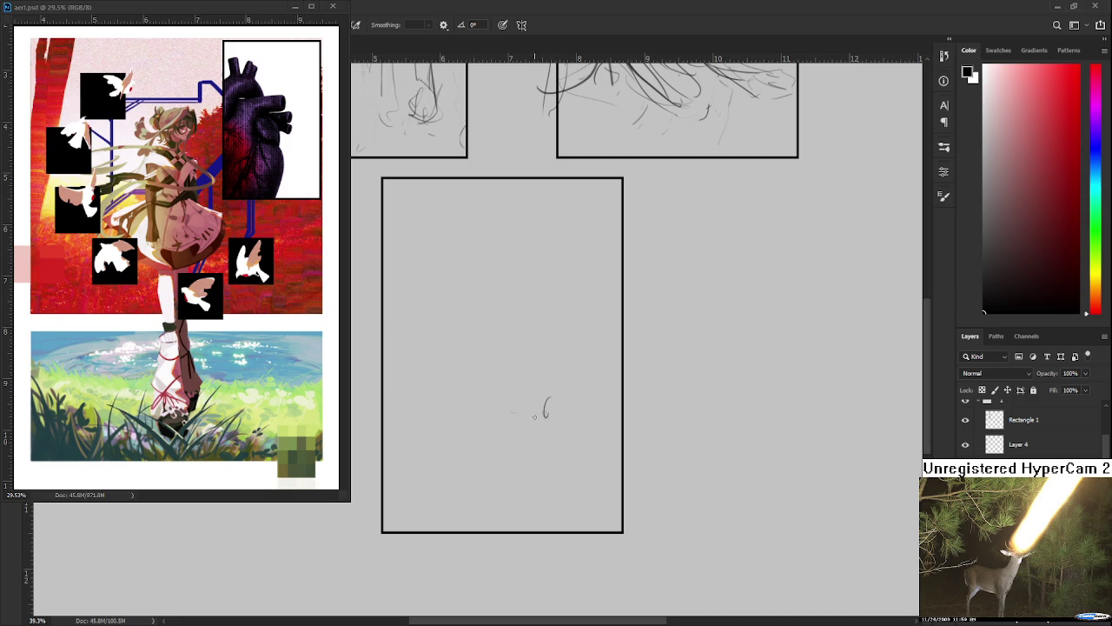
# Sketch a small head in the empty panel and move it up to the panel top with Free Transform.
pyautogui.moveTo(485, 438)
pyautogui.mouseDown()
pyautogui.moveTo(521, 426)
pyautogui.moveTo(528, 445)
pyautogui.moveTo(495, 424)
pyautogui.moveTo(497, 405)
pyautogui.moveTo(494, 425)
pyautogui.moveTo(499, 396)
pyautogui.mouseUp()
pyautogui.scroll(2, 519, 382)
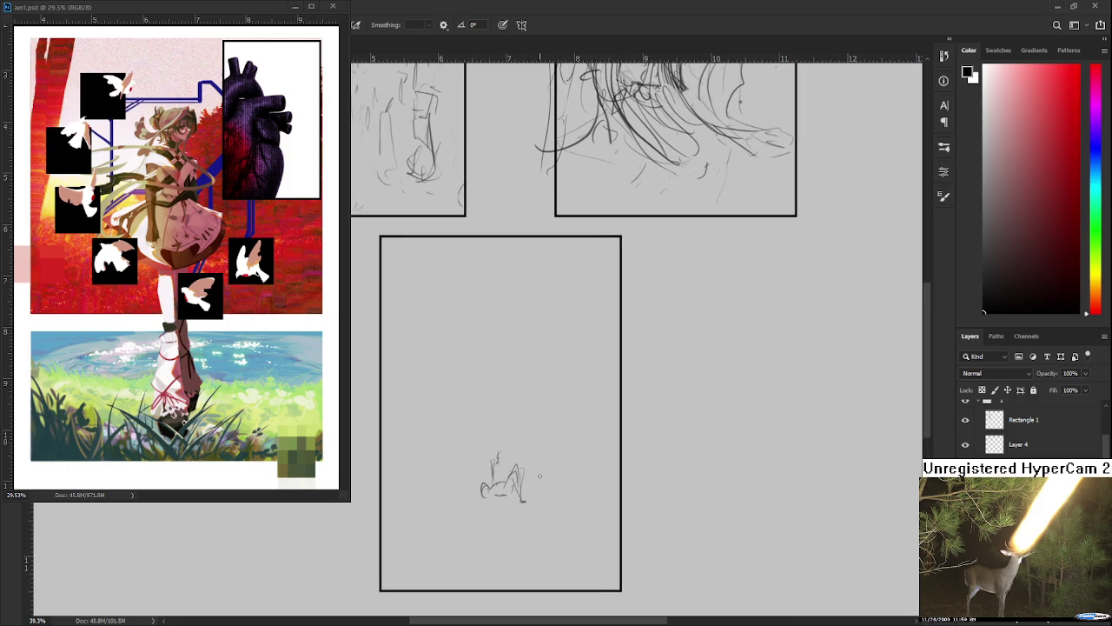
pyautogui.moveTo(545, 451); pyautogui.dragTo(556, 512)
pyautogui.hotkey('ctrl', 't')
pyautogui.moveTo(509, 476); pyautogui.dragTo(505, 280)
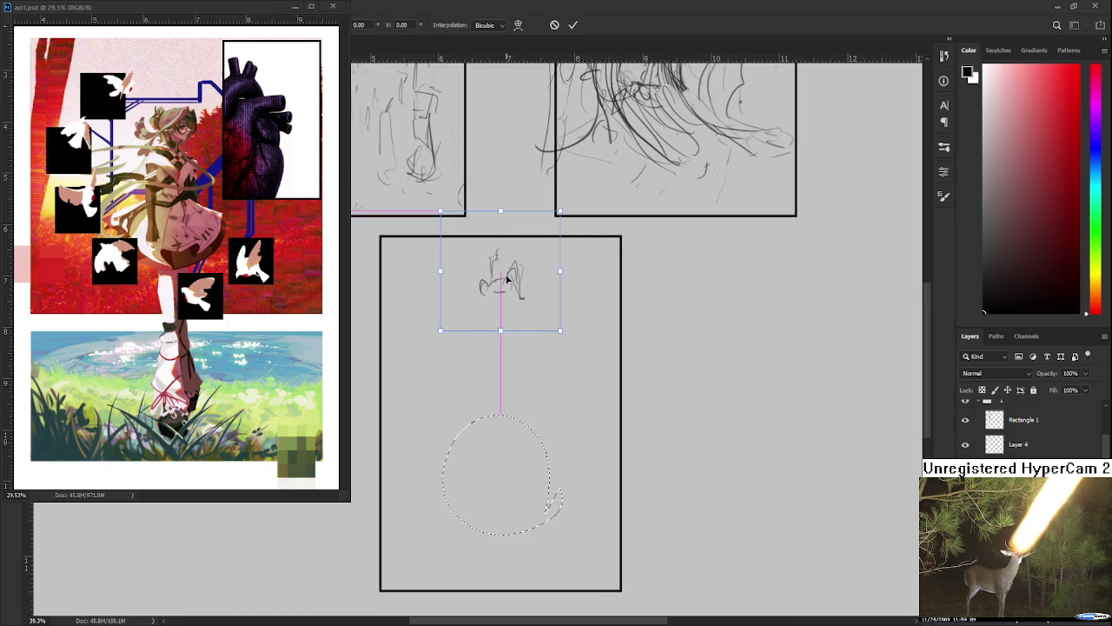
pyautogui.press('Return')
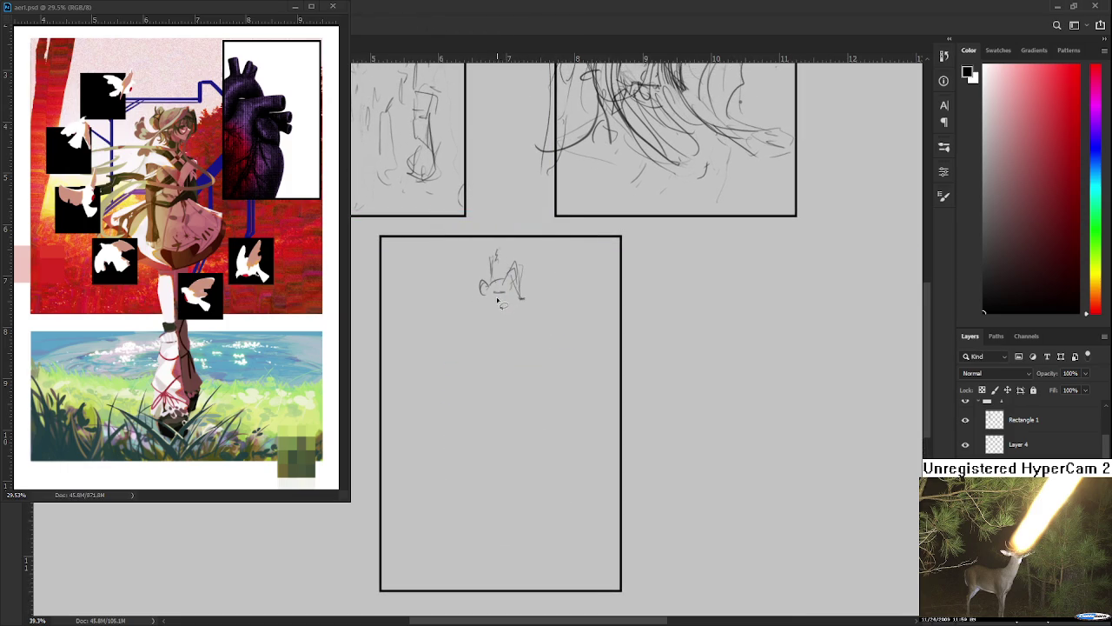
# Draw long lines sloping down right and left from the head, undoing the trial strokes.
pyautogui.press('b')
pyautogui.moveTo(505, 298)
pyautogui.mouseDown()
pyautogui.moveTo(467, 359)
pyautogui.moveTo(475, 299)
pyautogui.mouseUp()
pyautogui.moveTo(429, 377)
pyautogui.mouseDown()
pyautogui.moveTo(461, 313)
pyautogui.moveTo(397, 396)
pyautogui.mouseUp()
pyautogui.hotkey('ctrl', 'z')
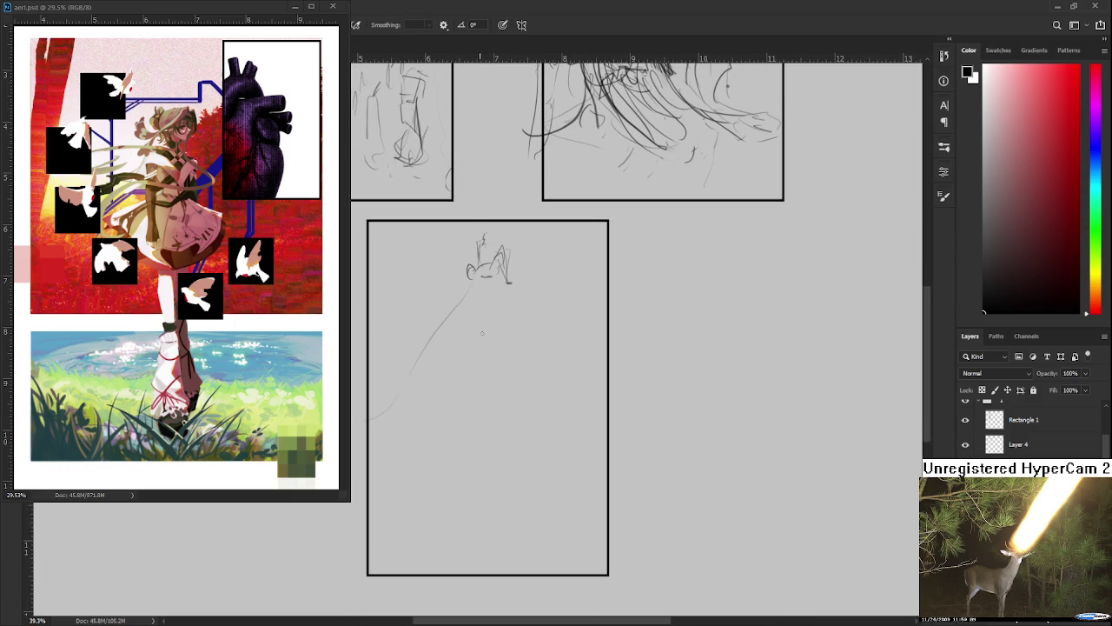
pyautogui.moveTo(504, 280); pyautogui.dragTo(542, 353)
pyautogui.hotkey('ctrl', 'z')
pyautogui.moveTo(504, 282)
pyautogui.mouseDown()
pyautogui.moveTo(598, 400)
pyautogui.moveTo(606, 434)
pyautogui.mouseUp()
pyautogui.moveTo(378, 415)
pyautogui.mouseDown()
pyautogui.moveTo(357, 448)
pyautogui.moveTo(387, 438)
pyautogui.mouseUp()
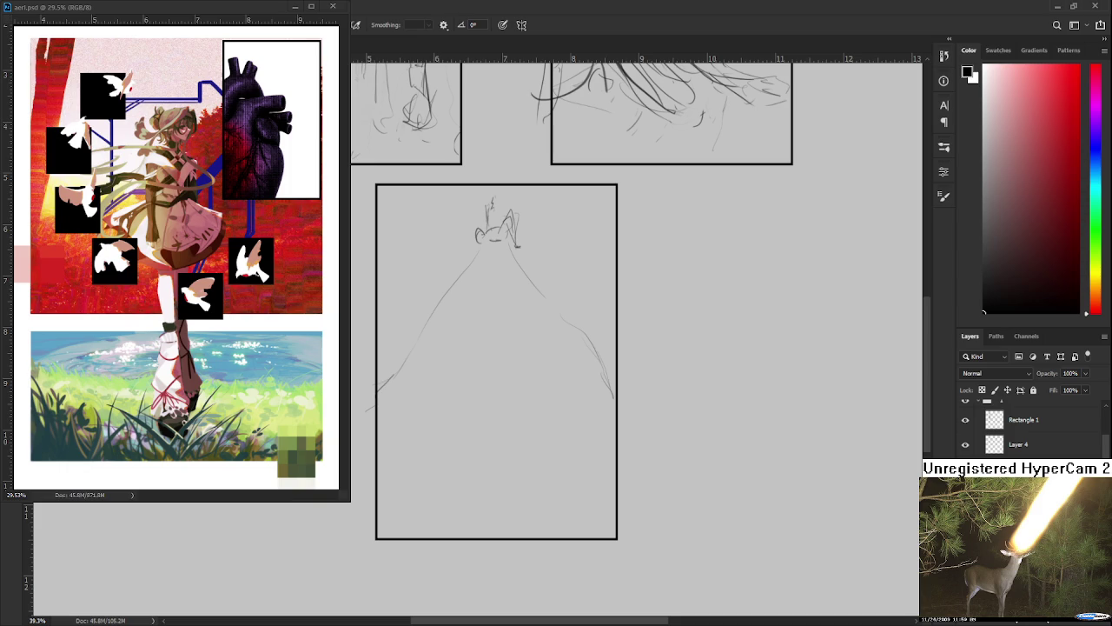
pyautogui.scroll(-1, 479, 310)
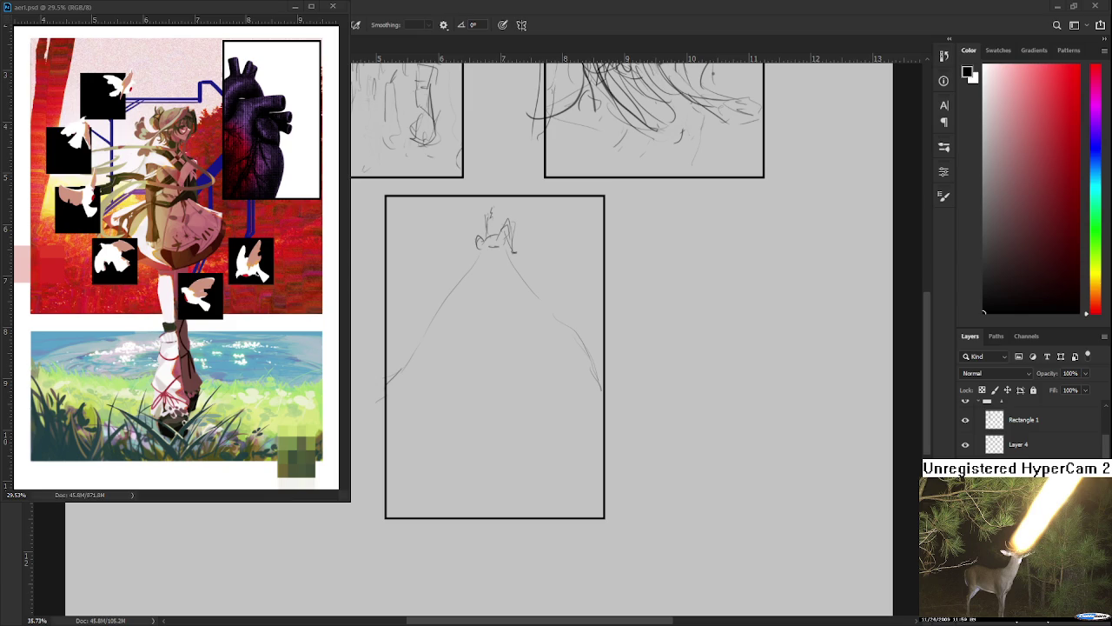
# Zoom the reference illustration in to 39.3% to study the girl's figure.
pyautogui.scroll(-3, 444, 280)
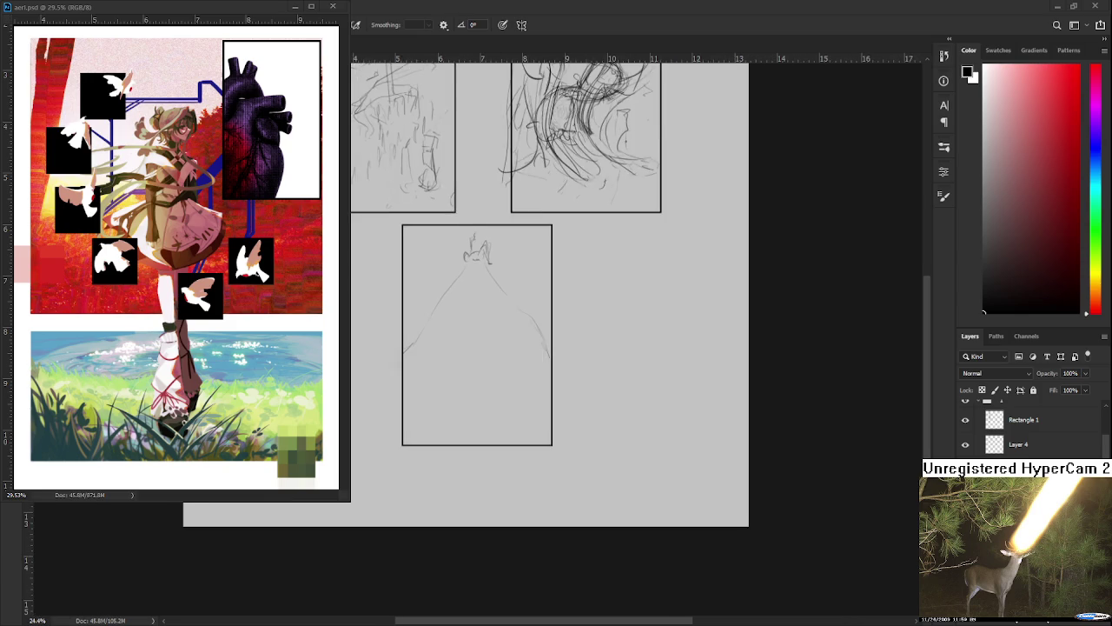
pyautogui.scroll(1, 444, 280)
pyautogui.scroll(1, 449, 302)
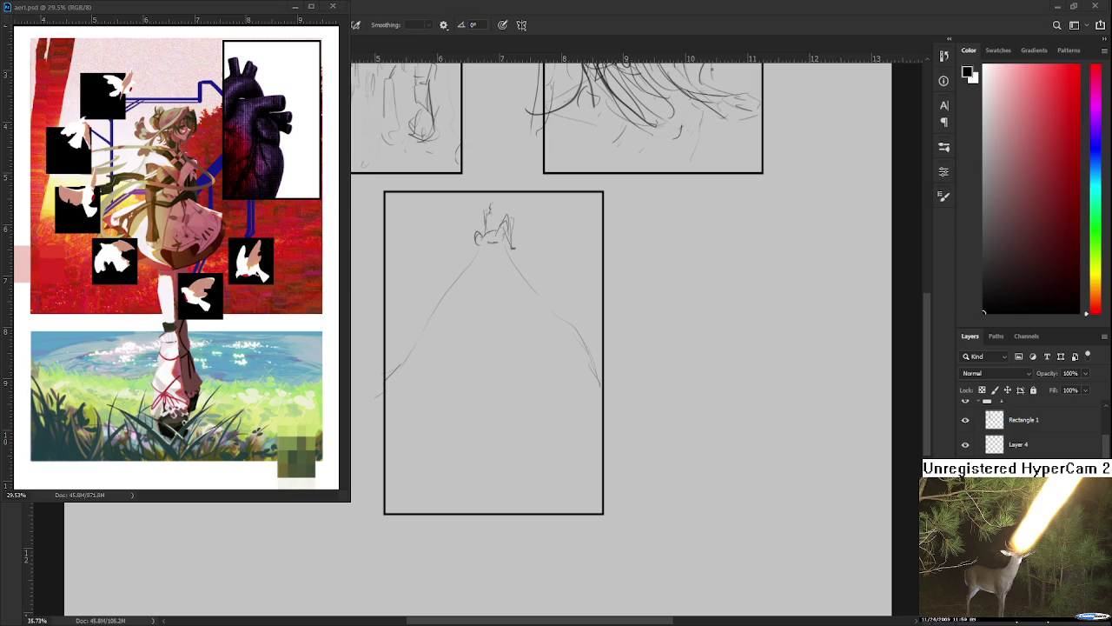
pyautogui.scroll(2, 344, 370)
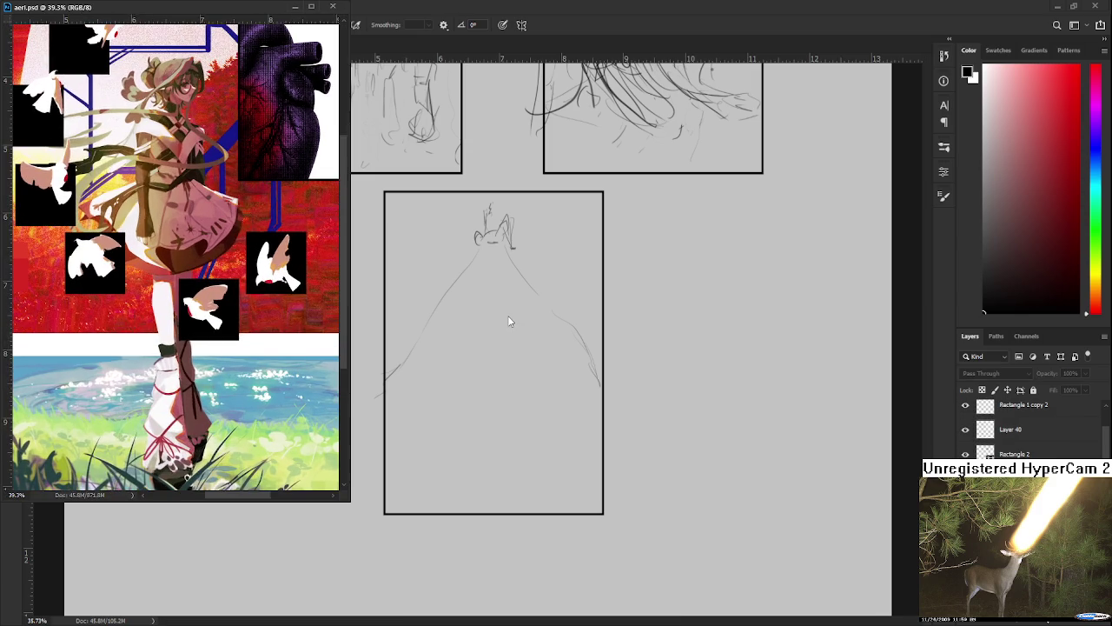
# Darken the left body line and sketch a middle curve plus right-side and shoulder strokes.
pyautogui.scroll(2, 483, 306)
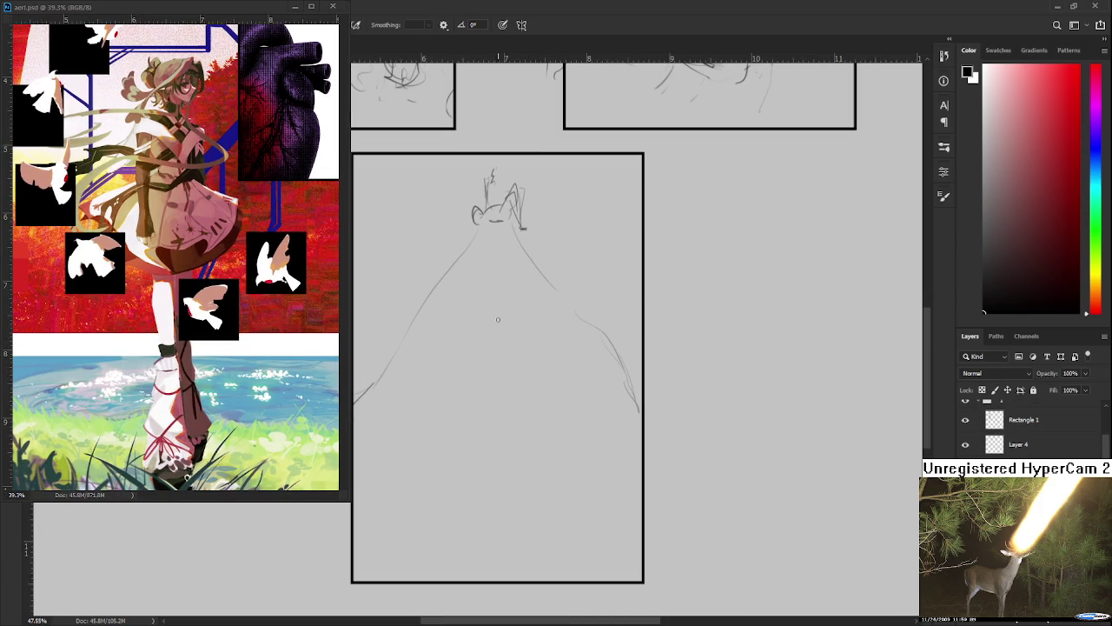
pyautogui.moveTo(455, 259)
pyautogui.mouseDown()
pyautogui.moveTo(411, 327)
pyautogui.moveTo(464, 331)
pyautogui.mouseUp()
pyautogui.moveTo(469, 360); pyautogui.dragTo(522, 384)
pyautogui.moveTo(544, 335)
pyautogui.mouseDown()
pyautogui.moveTo(527, 382)
pyautogui.moveTo(539, 330)
pyautogui.moveTo(576, 333)
pyautogui.mouseUp()
pyautogui.moveTo(530, 259); pyautogui.dragTo(557, 300)
# Draw lines down the figure's left side, redoing the rising curve until a diagonal fits.
pyautogui.moveTo(374, 384); pyautogui.dragTo(379, 448)
pyautogui.moveTo(375, 386)
pyautogui.mouseDown()
pyautogui.moveTo(366, 402)
pyautogui.moveTo(415, 348)
pyautogui.mouseUp()
pyautogui.hotkey('ctrl', 'z')
pyautogui.moveTo(380, 392)
pyautogui.mouseDown()
pyautogui.moveTo(377, 356)
pyautogui.moveTo(409, 324)
pyautogui.mouseUp()
pyautogui.hotkey('ctrl', 'z')
# Add spiky strokes and long lines down the figure's left, plus short right-shoulder strokes.
pyautogui.hotkey('ctrl', 'z')
pyautogui.hotkey('ctrl', 'z')
pyautogui.hotkey('ctrl', 'z')
pyautogui.moveTo(353, 402); pyautogui.dragTo(426, 321)
pyautogui.moveTo(376, 353); pyautogui.dragTo(388, 311)
pyautogui.moveTo(390, 329)
pyautogui.mouseDown()
pyautogui.moveTo(393, 294)
pyautogui.moveTo(410, 279)
pyautogui.mouseUp()
pyautogui.hotkey('ctrl', 'z')
pyautogui.moveTo(406, 328)
pyautogui.mouseDown()
pyautogui.moveTo(407, 293)
pyautogui.moveTo(380, 372)
pyautogui.moveTo(396, 380)
pyautogui.mouseUp()
pyautogui.moveTo(393, 377)
pyautogui.mouseDown()
pyautogui.moveTo(407, 407)
pyautogui.moveTo(410, 492)
pyautogui.moveTo(415, 469)
pyautogui.moveTo(429, 477)
pyautogui.mouseUp()
pyautogui.moveTo(602, 330); pyautogui.dragTo(570, 365)
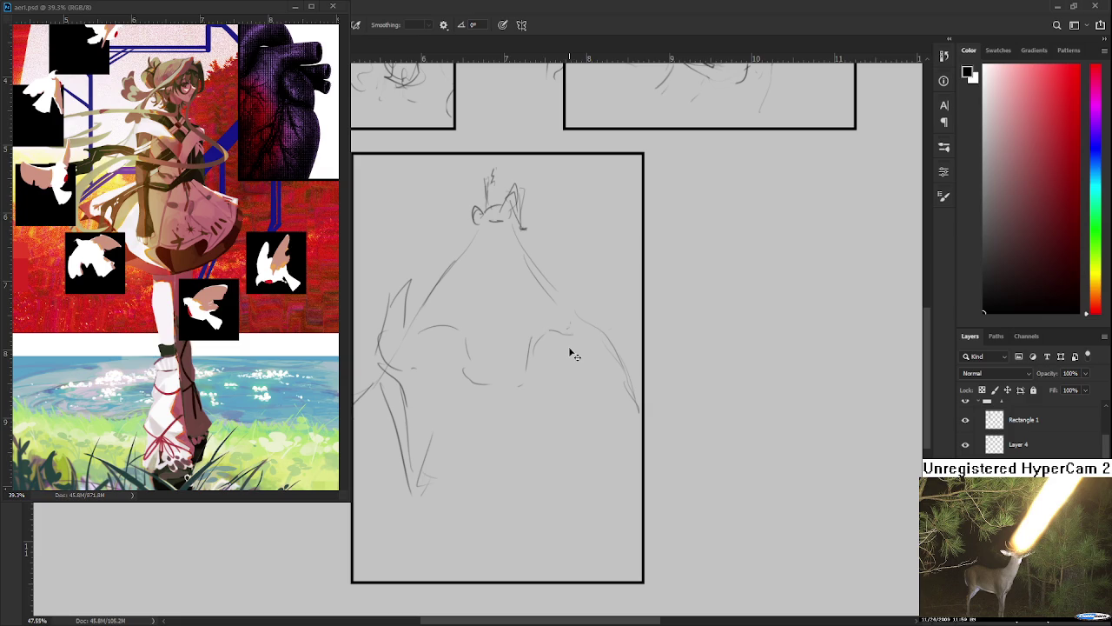
pyautogui.hotkey('ctrl', 'z')
pyautogui.hotkey('ctrl', 'z')
pyautogui.hotkey('ctrl', 'z')
pyautogui.hotkey('ctrl', 'z')
pyautogui.hotkey('ctrl', 'z')
pyautogui.hotkey('ctrl', 'z')
pyautogui.hotkey('ctrl', 'z')
# Sketch the girl's left and right sleeves and arms as rough strokes.
pyautogui.moveTo(407, 266); pyautogui.dragTo(396, 347)
pyautogui.moveTo(401, 309); pyautogui.dragTo(452, 287)
pyautogui.moveTo(452, 289)
pyautogui.mouseDown()
pyautogui.moveTo(445, 344)
pyautogui.moveTo(395, 347)
pyautogui.mouseUp()
pyautogui.moveTo(401, 287); pyautogui.dragTo(457, 269)
pyautogui.moveTo(565, 306)
pyautogui.mouseDown()
pyautogui.moveTo(553, 352)
pyautogui.moveTo(608, 316)
pyautogui.mouseUp()
pyautogui.moveTo(579, 334); pyautogui.dragTo(598, 341)
pyautogui.moveTo(554, 294); pyautogui.dragTo(592, 288)
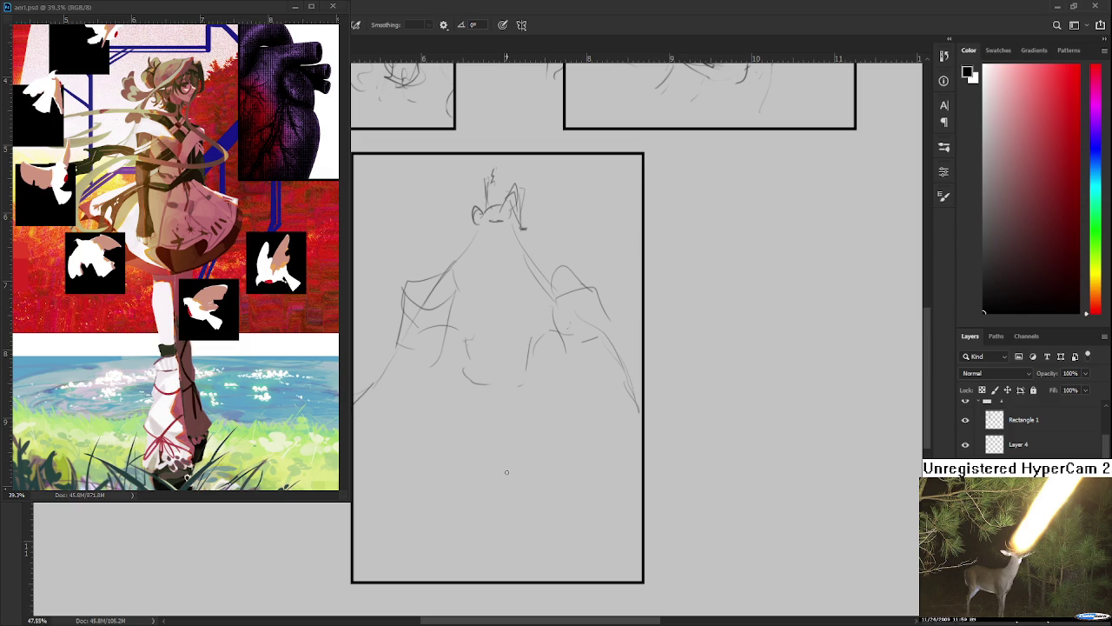
# Add right-shoulder diagonals, a curve down the right side, and bottom curves with a base line.
pyautogui.scroll(3, 463, 375)
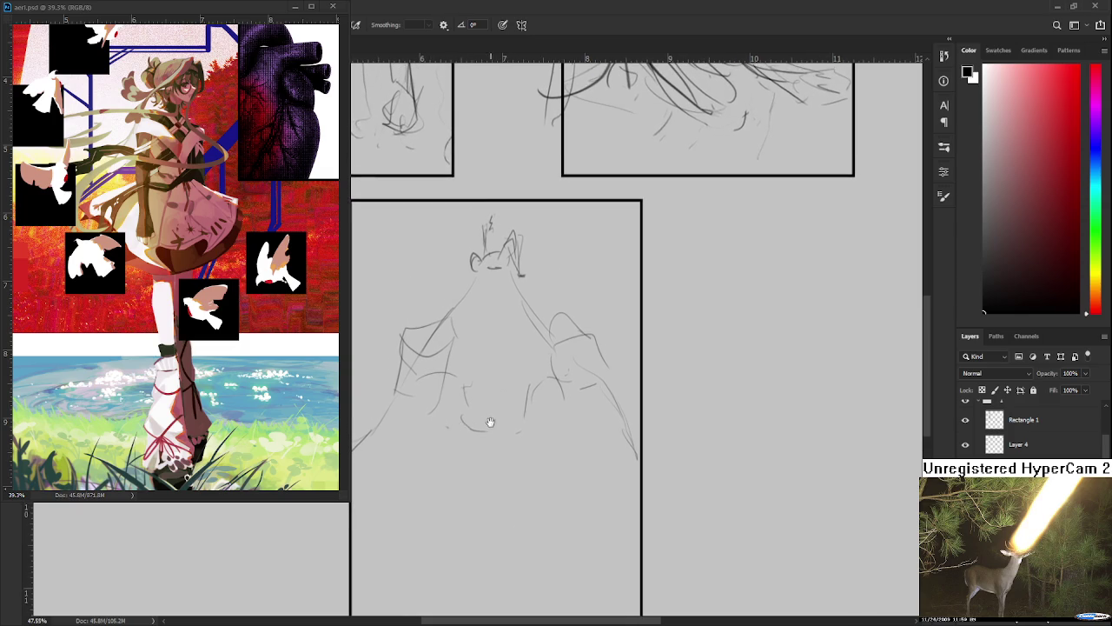
pyautogui.hscroll(1, 489, 423)
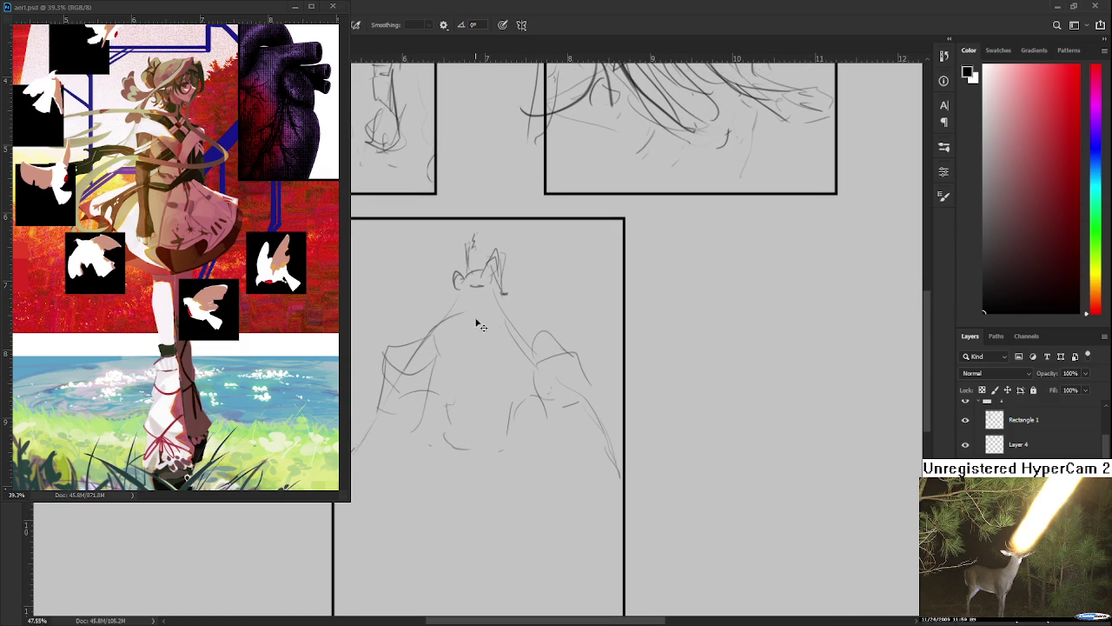
pyautogui.moveTo(488, 316); pyautogui.dragTo(519, 341)
pyautogui.moveTo(534, 382); pyautogui.dragTo(504, 437)
pyautogui.moveTo(456, 399)
pyautogui.mouseDown()
pyautogui.moveTo(447, 445)
pyautogui.moveTo(499, 447)
pyautogui.mouseUp()
pyautogui.moveTo(513, 408); pyautogui.dragTo(508, 445)
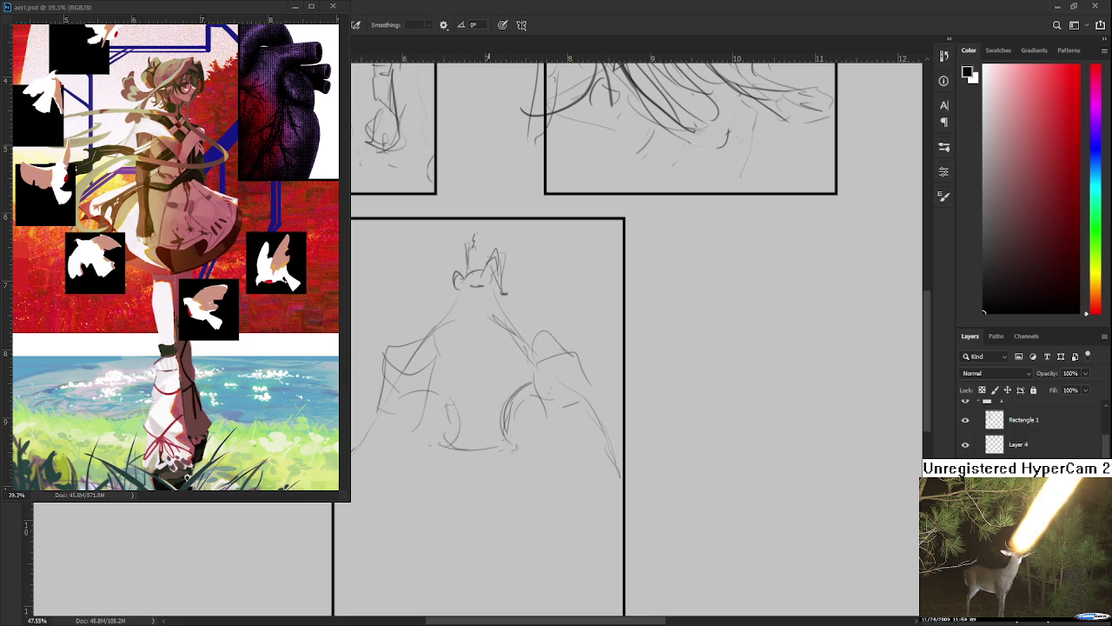
# Refine the lower curves, mark the lower right, and extend the bottom line.
pyautogui.scroll(-1, 472, 463)
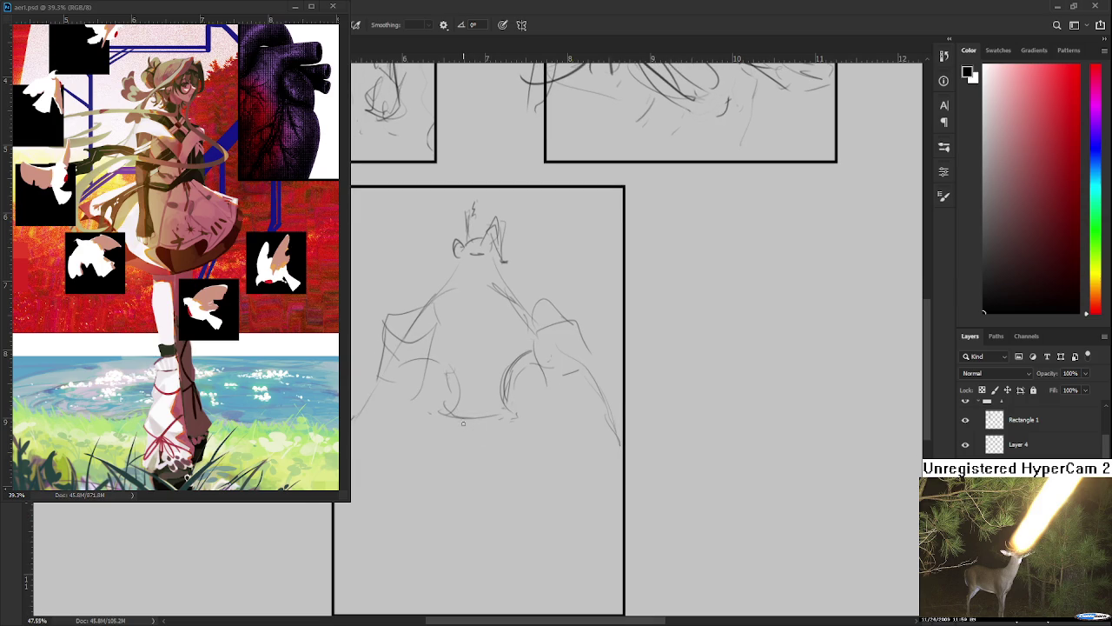
pyautogui.moveTo(451, 386); pyautogui.dragTo(439, 410)
pyautogui.moveTo(512, 363); pyautogui.dragTo(508, 403)
pyautogui.moveTo(438, 415); pyautogui.dragTo(492, 426)
pyautogui.moveTo(490, 417)
pyautogui.mouseDown()
pyautogui.moveTo(502, 423)
pyautogui.moveTo(487, 451)
pyautogui.mouseUp()
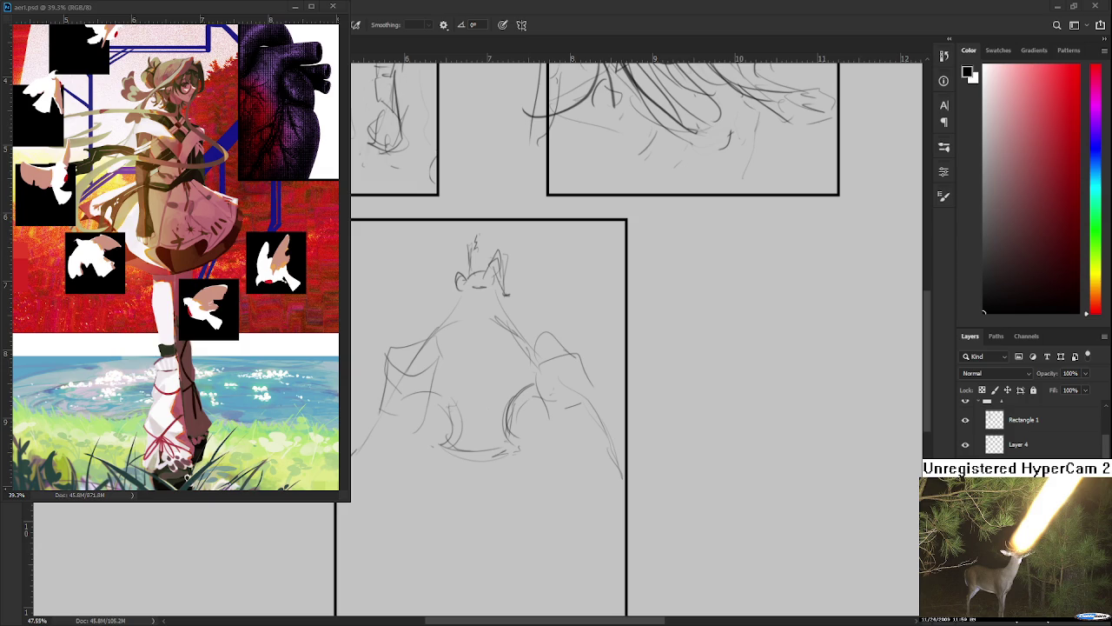
# Sketch an arch over the lower centre with a thickened oval loop inside it.
pyautogui.moveTo(462, 406)
pyautogui.mouseDown()
pyautogui.moveTo(462, 447)
pyautogui.moveTo(476, 395)
pyautogui.moveTo(496, 413)
pyautogui.moveTo(497, 442)
pyautogui.moveTo(461, 466)
pyautogui.mouseUp()
pyautogui.moveTo(499, 459)
pyautogui.mouseDown()
pyautogui.moveTo(501, 443)
pyautogui.moveTo(485, 453)
pyautogui.moveTo(460, 439)
pyautogui.mouseUp()
pyautogui.moveTo(469, 435)
pyautogui.mouseDown()
pyautogui.moveTo(494, 445)
pyautogui.moveTo(461, 457)
pyautogui.mouseUp()
pyautogui.moveTo(454, 403); pyautogui.dragTo(483, 439)
pyautogui.moveTo(494, 432)
pyautogui.mouseDown()
pyautogui.moveTo(503, 338)
pyautogui.moveTo(460, 339)
pyautogui.moveTo(512, 335)
pyautogui.moveTo(461, 421)
pyautogui.moveTo(500, 455)
pyautogui.mouseUp()
# Outline a long vertical shape hanging below the oval and close its bottom.
pyautogui.moveTo(462, 401); pyautogui.dragTo(486, 455)
pyautogui.moveTo(508, 356); pyautogui.dragTo(492, 452)
pyautogui.moveTo(466, 355); pyautogui.dragTo(475, 438)
pyautogui.moveTo(504, 374); pyautogui.dragTo(515, 438)
# Add an angled line, curves and short strokes around the oval, discarding one dark stroke.
pyautogui.moveTo(512, 320); pyautogui.dragTo(539, 374)
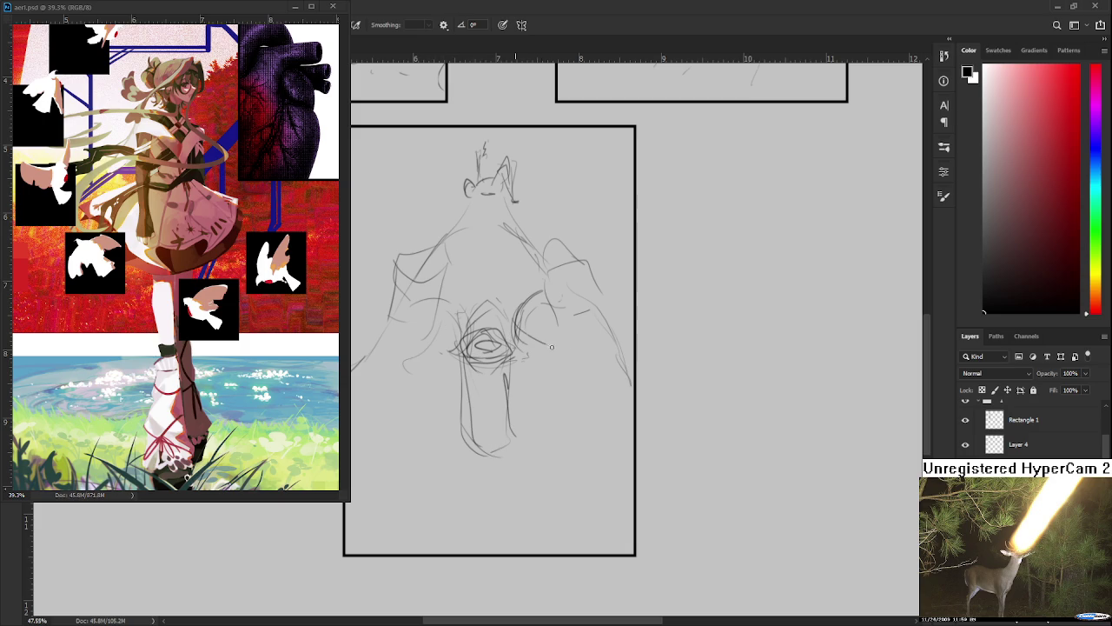
pyautogui.moveTo(438, 368); pyautogui.dragTo(400, 374)
pyautogui.moveTo(541, 376)
pyautogui.mouseDown()
pyautogui.moveTo(516, 379)
pyautogui.moveTo(551, 373)
pyautogui.moveTo(520, 386)
pyautogui.mouseUp()
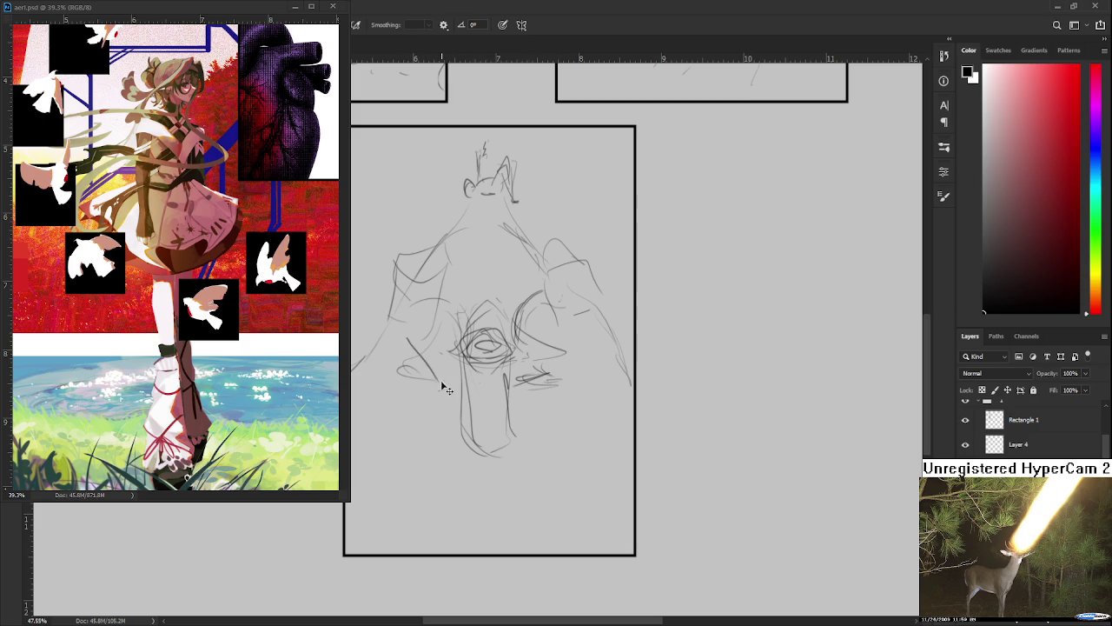
pyautogui.moveTo(410, 365); pyautogui.dragTo(447, 341)
pyautogui.hotkey('ctrl', 'z')
pyautogui.moveTo(370, 379); pyautogui.dragTo(360, 410)
# Try short curves at the lower right and left, undoing the rejected ones and the long lower-left stroke.
pyautogui.moveTo(535, 354); pyautogui.dragTo(568, 356)
pyautogui.moveTo(624, 379)
pyautogui.mouseDown()
pyautogui.moveTo(619, 398)
pyautogui.moveTo(583, 425)
pyautogui.mouseUp()
pyautogui.hotkey('ctrl', 'z')
pyautogui.moveTo(423, 403)
pyautogui.mouseDown()
pyautogui.moveTo(372, 432)
pyautogui.moveTo(398, 421)
pyautogui.mouseUp()
pyautogui.moveTo(597, 395); pyautogui.dragTo(582, 421)
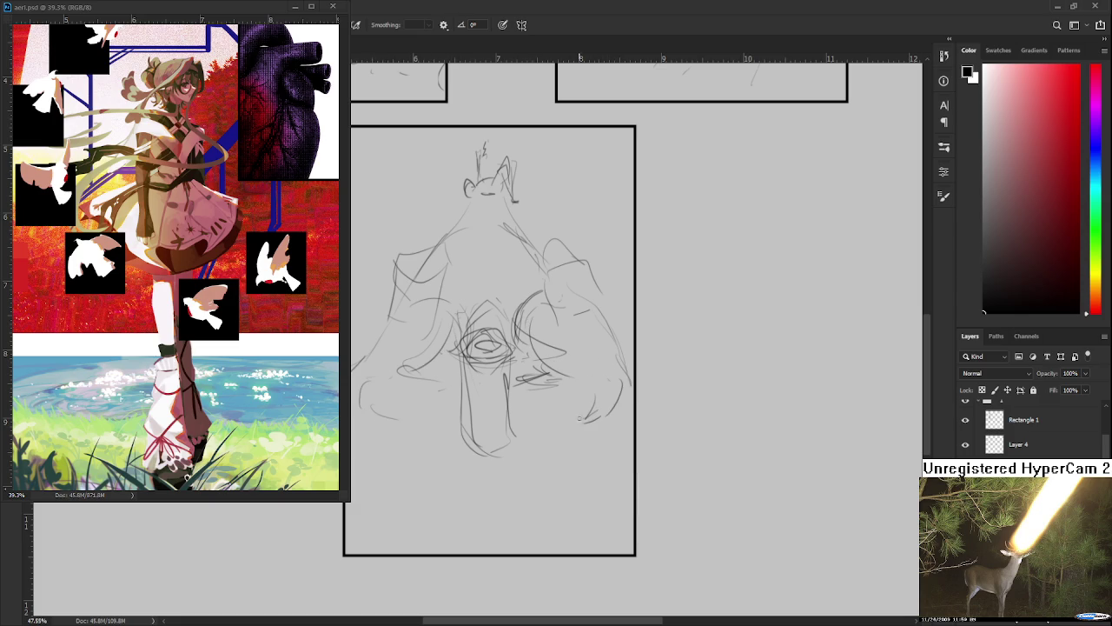
pyautogui.hotkey('ctrl', 'z')
pyautogui.moveTo(398, 430)
pyautogui.mouseDown()
pyautogui.moveTo(369, 525)
pyautogui.moveTo(363, 487)
pyautogui.mouseUp()
pyautogui.moveTo(454, 405); pyautogui.dragTo(476, 419)
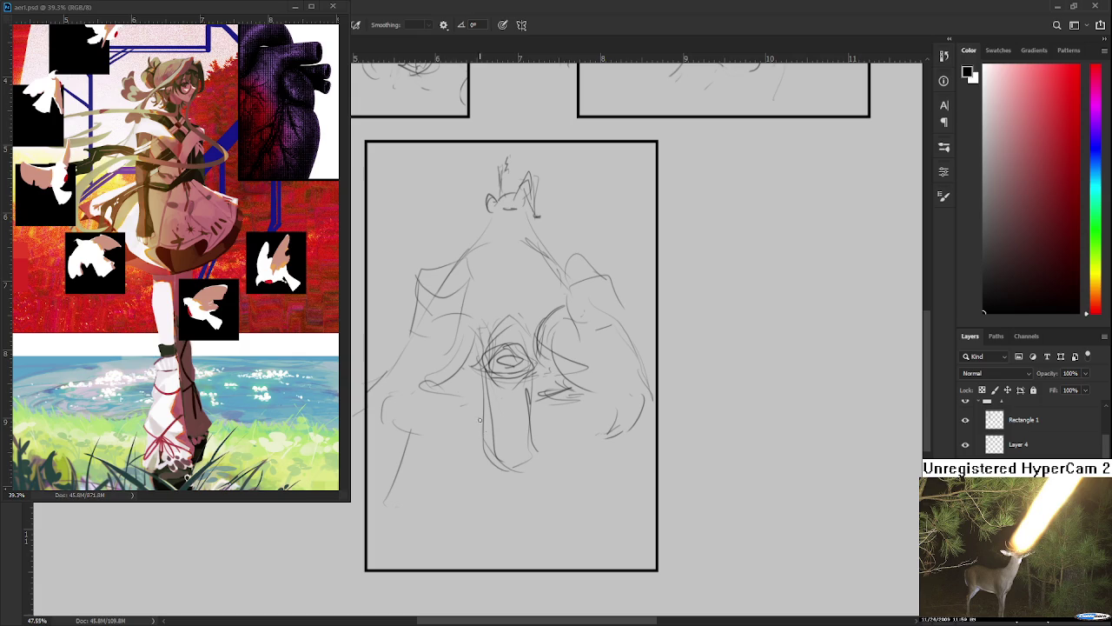
pyautogui.hotkey('ctrl', 'z')
# Draw a diagonal stroke, lower lines, a vertical line with hatch marks and small strokes beside it.
pyautogui.moveTo(486, 384); pyautogui.dragTo(413, 439)
pyautogui.moveTo(506, 397); pyautogui.dragTo(489, 443)
pyautogui.moveTo(474, 389); pyautogui.dragTo(455, 445)
pyautogui.moveTo(506, 418); pyautogui.dragTo(497, 426)
pyautogui.moveTo(532, 388); pyautogui.dragTo(531, 445)
pyautogui.moveTo(541, 396)
pyautogui.mouseDown()
pyautogui.moveTo(571, 392)
pyautogui.moveTo(570, 377)
pyautogui.moveTo(591, 422)
pyautogui.moveTo(573, 440)
pyautogui.mouseUp()
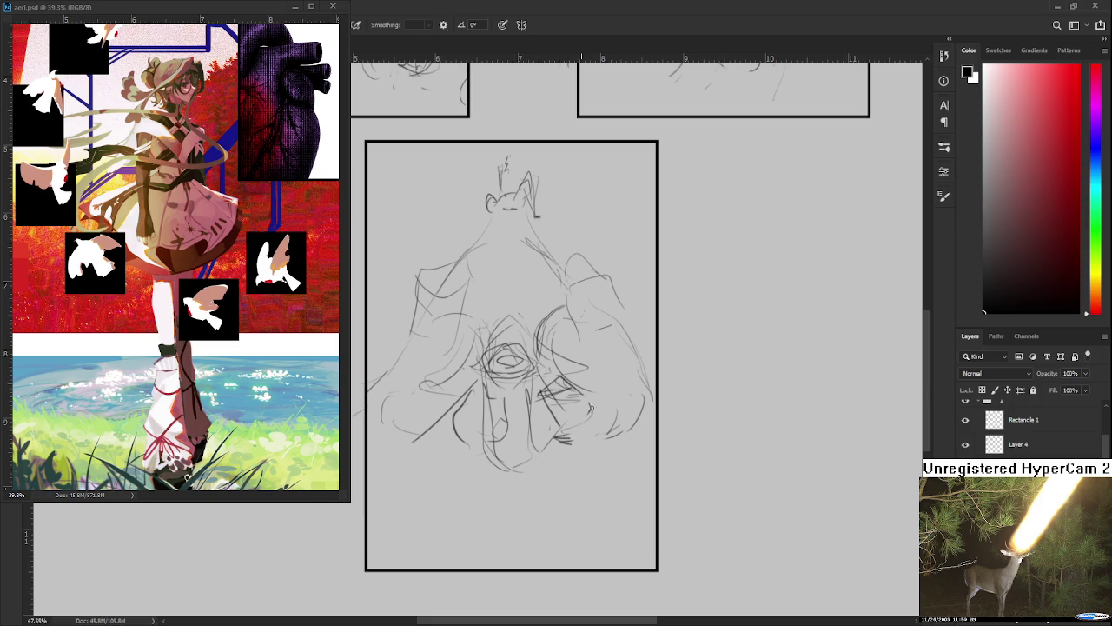
pyautogui.moveTo(599, 382); pyautogui.dragTo(608, 412)
# Rework the lower-left loop through several attempts, finally extending it rightward.
pyautogui.moveTo(460, 400)
pyautogui.mouseDown()
pyautogui.moveTo(455, 429)
pyautogui.moveTo(377, 429)
pyautogui.mouseUp()
pyautogui.hotkey('ctrl', 'z')
pyautogui.hotkey('ctrl', 'z')
pyautogui.hotkey('ctrl', 'z')
pyautogui.moveTo(466, 424)
pyautogui.mouseDown()
pyautogui.moveTo(384, 426)
pyautogui.moveTo(420, 391)
pyautogui.mouseUp()
pyautogui.hotkey('ctrl', 'z')
pyautogui.moveTo(398, 431)
pyautogui.mouseDown()
pyautogui.moveTo(426, 409)
pyautogui.moveTo(417, 385)
pyautogui.mouseUp()
pyautogui.hotkey('ctrl', 'z')
pyautogui.hotkey('ctrl', 'z')
pyautogui.moveTo(389, 431)
pyautogui.mouseDown()
pyautogui.moveTo(474, 397)
pyautogui.moveTo(460, 415)
pyautogui.mouseUp()
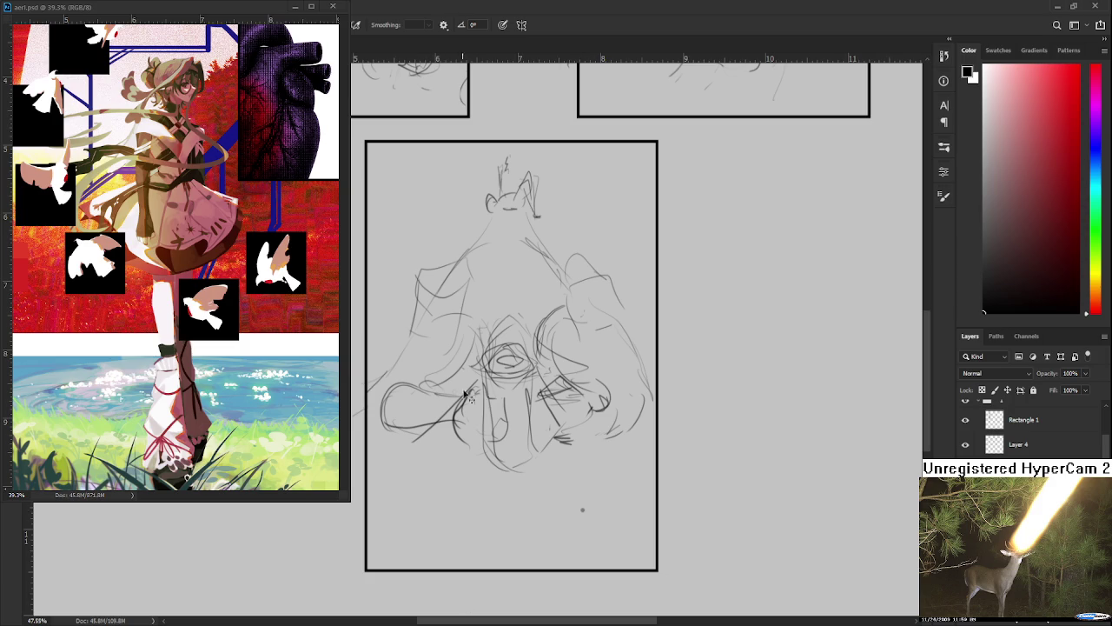
# Draw a long line toward the panel bottom with a tick and small marks at its end.
pyautogui.moveTo(490, 376)
pyautogui.mouseDown()
pyautogui.moveTo(483, 482)
pyautogui.moveTo(525, 486)
pyautogui.mouseUp()
pyautogui.moveTo(527, 368); pyautogui.dragTo(537, 461)
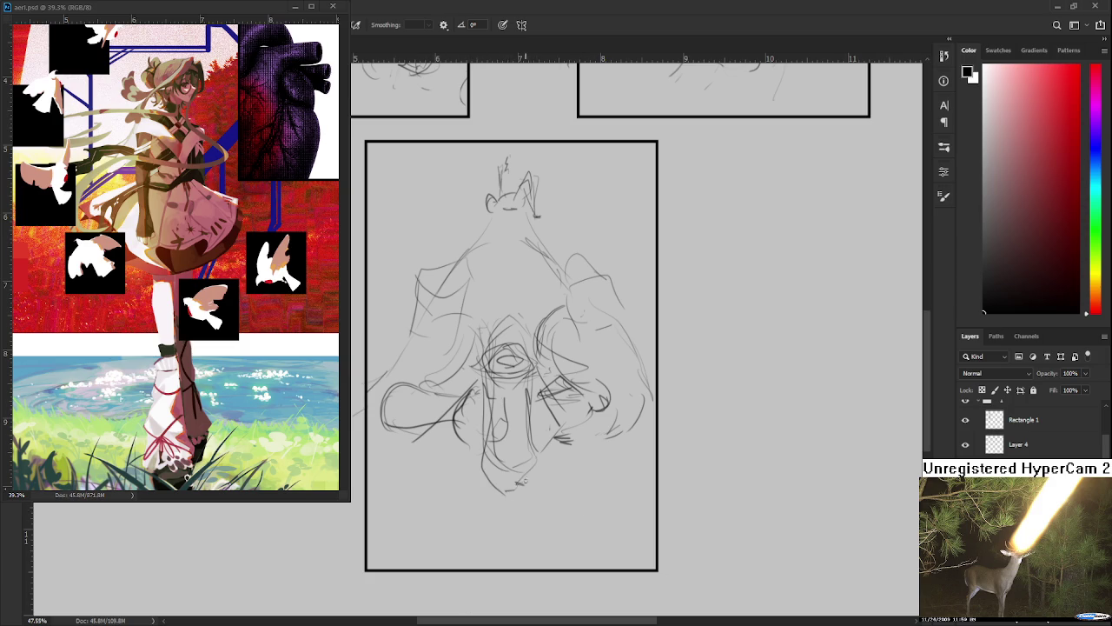
pyautogui.moveTo(524, 468); pyautogui.dragTo(534, 485)
# Add strokes to the torso, the right side and across the lower skirt.
pyautogui.moveTo(487, 356); pyautogui.dragTo(422, 379)
pyautogui.moveTo(553, 373); pyautogui.dragTo(614, 391)
pyautogui.moveTo(417, 438); pyautogui.dragTo(444, 462)
pyautogui.moveTo(457, 466); pyautogui.dragTo(521, 489)
pyautogui.moveTo(506, 492); pyautogui.dragTo(563, 487)
pyautogui.moveTo(430, 488); pyautogui.dragTo(453, 496)
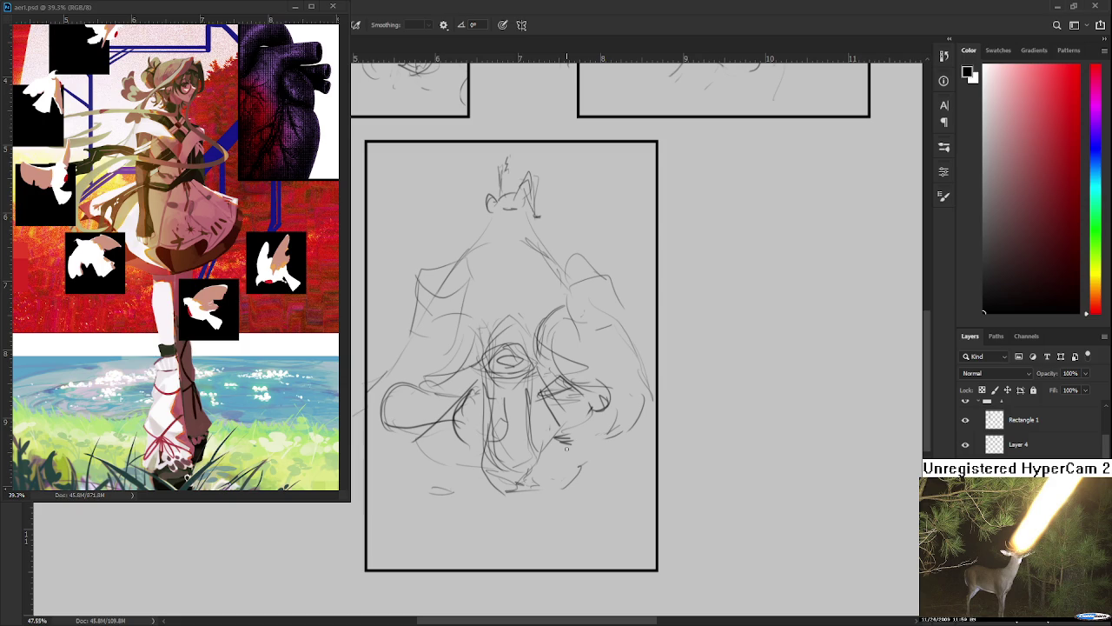
# Zoom in on the lower sketch and redraw a looping stroke around the lower left.
pyautogui.scroll(1, 504, 369)
pyautogui.scroll(1, 504, 369)
pyautogui.scroll(1, 504, 369)
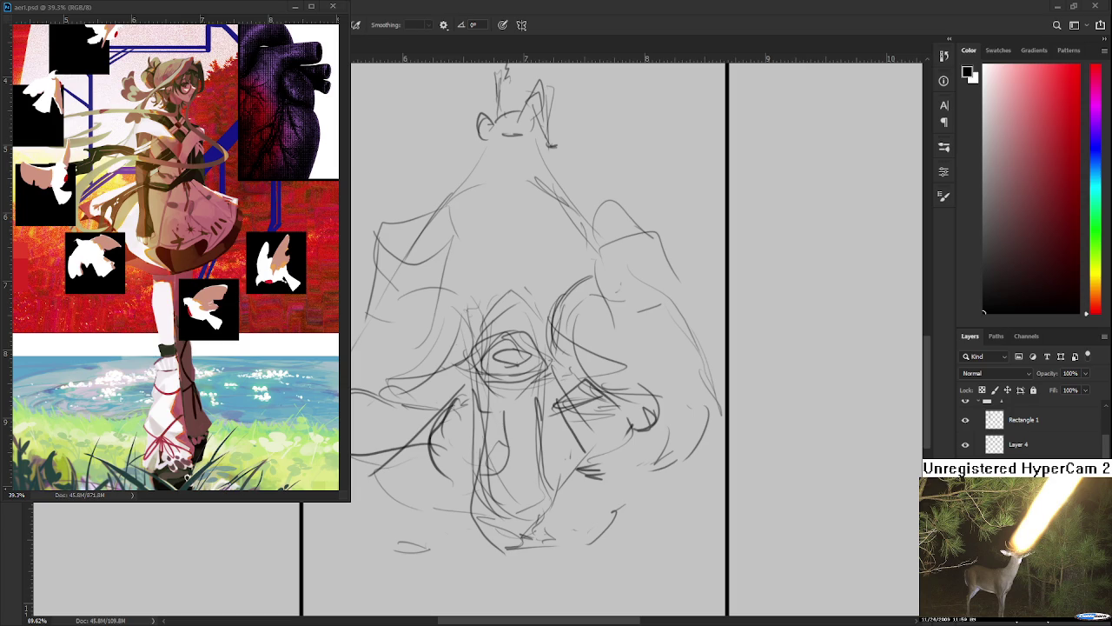
pyautogui.scroll(-1, 570, 439)
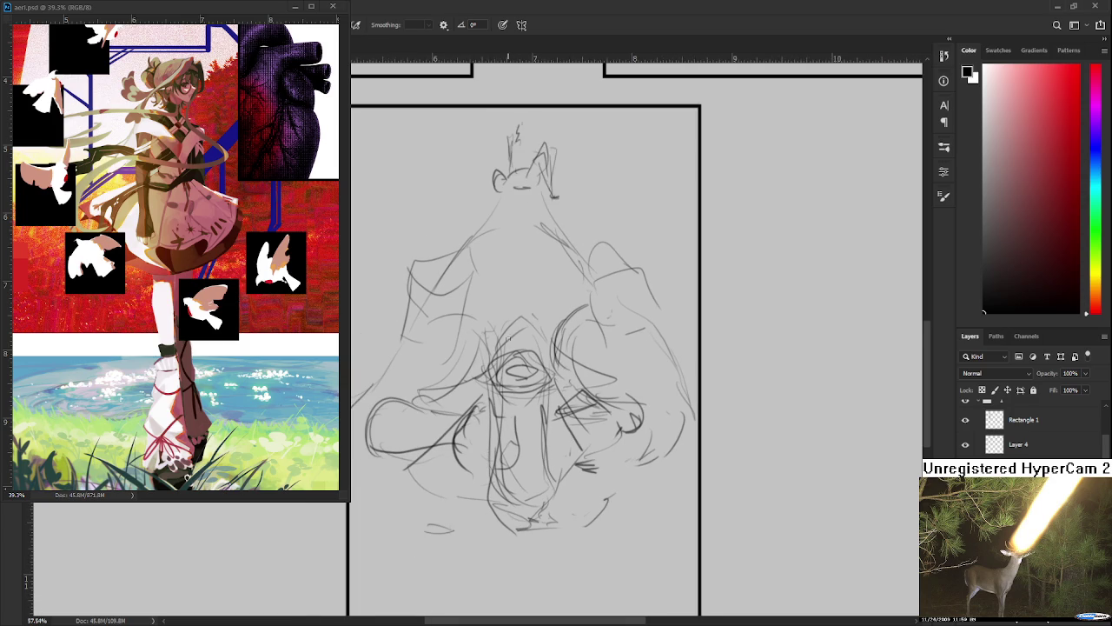
pyautogui.moveTo(513, 304)
pyautogui.mouseDown()
pyautogui.moveTo(486, 478)
pyautogui.moveTo(448, 417)
pyautogui.moveTo(591, 491)
pyautogui.moveTo(576, 390)
pyautogui.mouseUp()
pyautogui.hotkey('ctrl', 'z')
pyautogui.moveTo(525, 325)
pyautogui.mouseDown()
pyautogui.moveTo(519, 480)
pyautogui.moveTo(448, 434)
pyautogui.moveTo(581, 513)
pyautogui.mouseUp()
# Remove an unwanted vertical stroke and draw a faint vertical line down the centre.
pyautogui.moveTo(528, 411); pyautogui.dragTo(526, 574)
pyautogui.moveTo(517, 306)
pyautogui.mouseDown()
pyautogui.moveTo(526, 191)
pyautogui.moveTo(454, 347)
pyautogui.moveTo(613, 373)
pyautogui.moveTo(569, 395)
pyautogui.mouseUp()
pyautogui.hotkey('ctrl', 'z')
pyautogui.hotkey('ctrl', 'z')
pyautogui.moveTo(525, 193)
pyautogui.mouseDown()
pyautogui.moveTo(532, 339)
pyautogui.moveTo(471, 295)
pyautogui.moveTo(608, 404)
pyautogui.moveTo(564, 274)
pyautogui.moveTo(545, 513)
pyautogui.mouseUp()
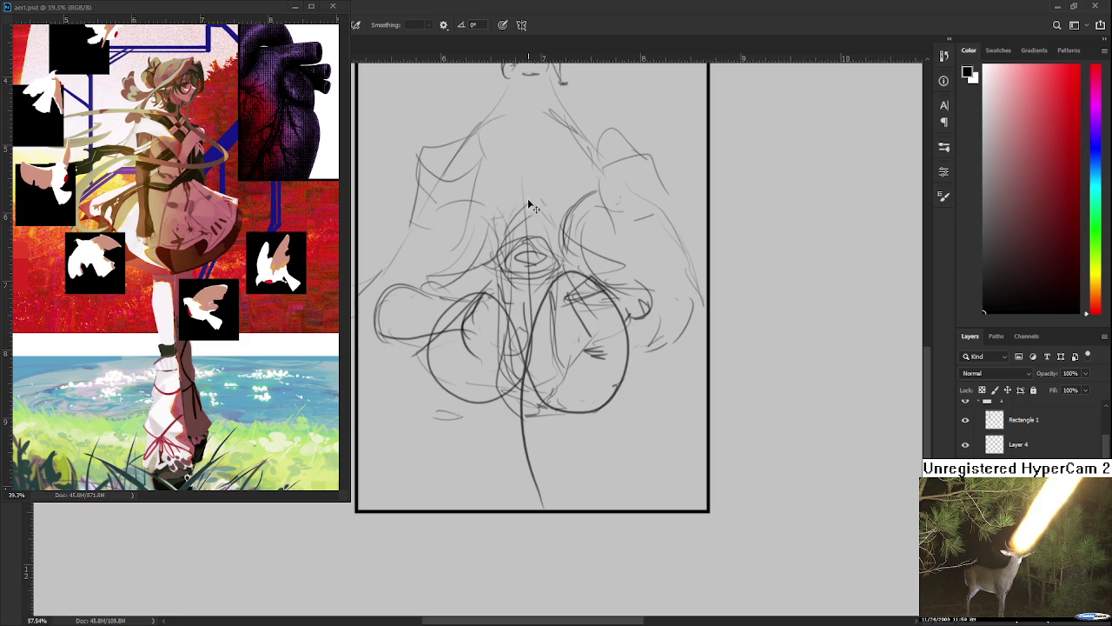
pyautogui.moveTo(525, 246); pyautogui.dragTo(500, 338)
pyautogui.hotkey('ctrl', 'z')
# After several discarded loops, draw a centre line with side loops and a long line to the panel bottom.
pyautogui.moveTo(502, 248)
pyautogui.mouseDown()
pyautogui.moveTo(504, 389)
pyautogui.moveTo(435, 461)
pyautogui.mouseUp()
pyautogui.moveTo(434, 456)
pyautogui.mouseDown()
pyautogui.moveTo(448, 373)
pyautogui.moveTo(543, 473)
pyautogui.moveTo(511, 370)
pyautogui.moveTo(515, 615)
pyautogui.mouseUp()
pyautogui.hotkey('ctrl', 'z')
pyautogui.hotkey('ctrl', 'z')
pyautogui.moveTo(486, 264)
pyautogui.mouseDown()
pyautogui.moveTo(422, 461)
pyautogui.moveTo(516, 430)
pyautogui.moveTo(501, 359)
pyautogui.moveTo(513, 513)
pyautogui.moveTo(508, 416)
pyautogui.moveTo(543, 344)
pyautogui.moveTo(578, 431)
pyautogui.mouseUp()
pyautogui.hotkey('ctrl', 'z')
pyautogui.hotkey('ctrl', 'z')
pyautogui.hotkey('ctrl', 'z')
pyautogui.hotkey('ctrl', 'z')
pyautogui.hotkey('ctrl', 'z')
pyautogui.hotkey('ctrl', 'z')
pyautogui.moveTo(498, 287); pyautogui.dragTo(509, 443)
pyautogui.moveTo(497, 387)
pyautogui.mouseDown()
pyautogui.moveTo(528, 361)
pyautogui.moveTo(523, 595)
pyautogui.mouseUp()
# Add vertical strokes through the sketch centre, retrying the first one.
pyautogui.moveTo(521, 374); pyautogui.dragTo(511, 415)
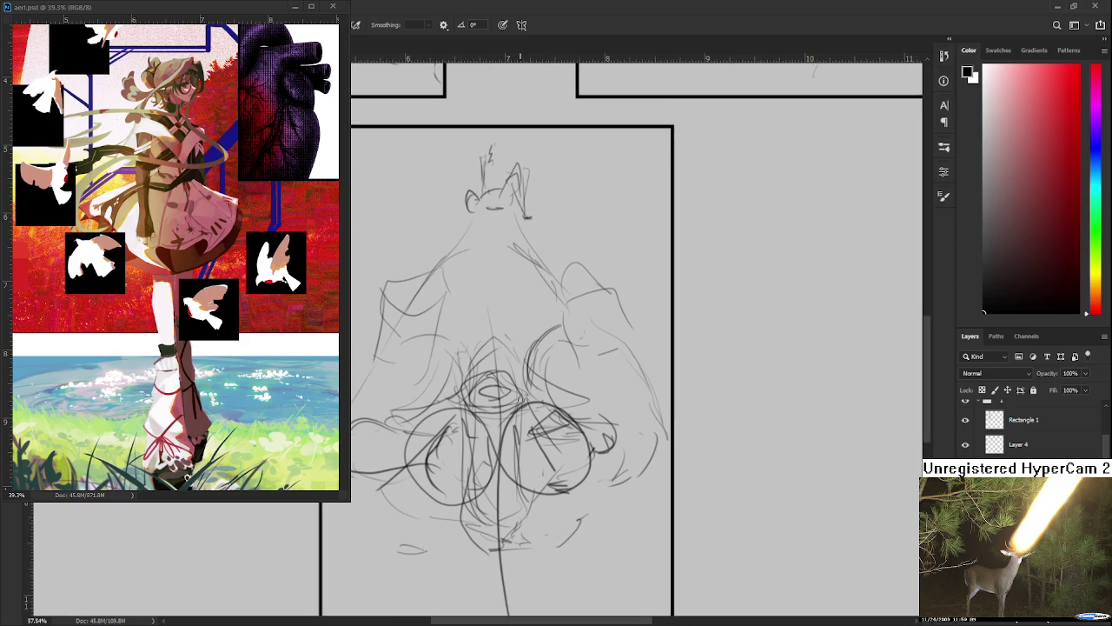
pyautogui.moveTo(501, 354)
pyautogui.mouseDown()
pyautogui.moveTo(499, 290)
pyautogui.moveTo(493, 399)
pyautogui.mouseUp()
pyautogui.hotkey('ctrl', 'z')
pyautogui.moveTo(501, 346); pyautogui.dragTo(496, 279)
pyautogui.scroll(-3, 497, 416)
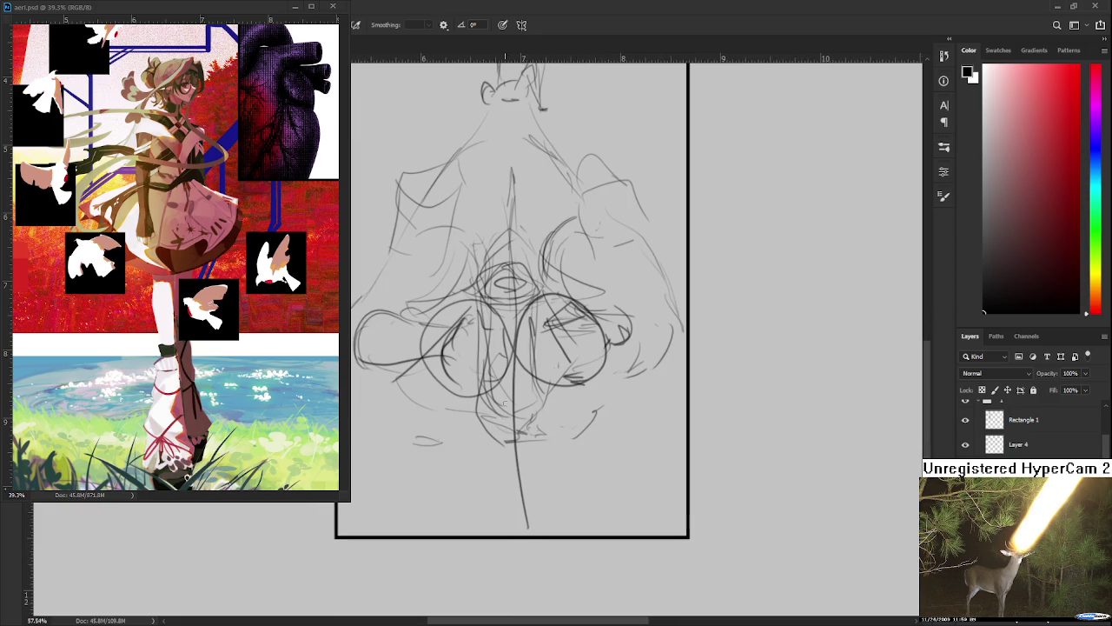
# Redraw the vertical centre line and lower-left curve, adding curving strokes up to the right.
pyautogui.moveTo(528, 339); pyautogui.dragTo(495, 434)
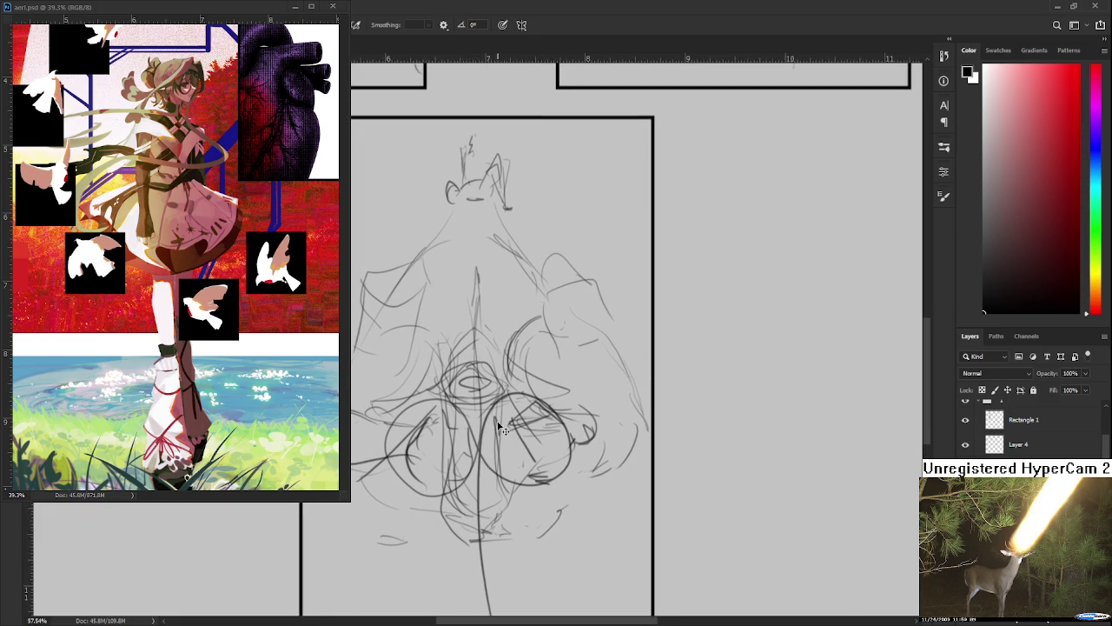
pyautogui.moveTo(502, 392); pyautogui.dragTo(513, 314)
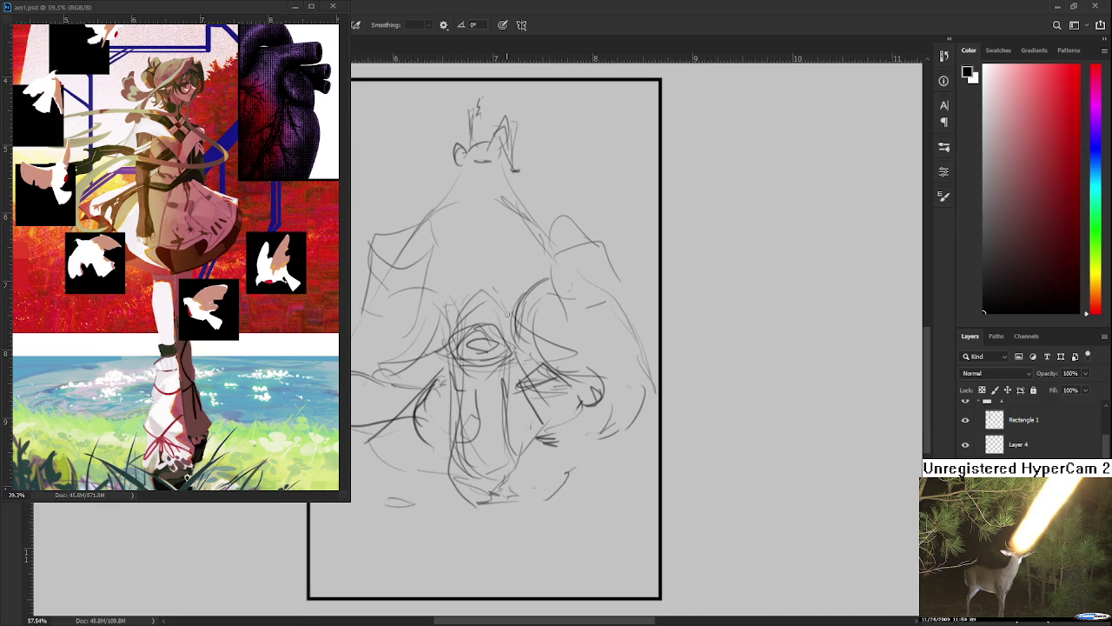
pyautogui.moveTo(470, 412)
pyautogui.mouseDown()
pyautogui.moveTo(414, 439)
pyautogui.moveTo(537, 416)
pyautogui.moveTo(560, 352)
pyautogui.mouseUp()
pyautogui.hotkey('ctrl', 'z')
pyautogui.moveTo(490, 261); pyautogui.dragTo(487, 408)
pyautogui.moveTo(469, 426)
pyautogui.mouseDown()
pyautogui.moveTo(391, 448)
pyautogui.moveTo(489, 412)
pyautogui.moveTo(491, 566)
pyautogui.mouseUp()
pyautogui.moveTo(508, 388)
pyautogui.mouseDown()
pyautogui.moveTo(576, 344)
pyautogui.moveTo(526, 365)
pyautogui.mouseUp()
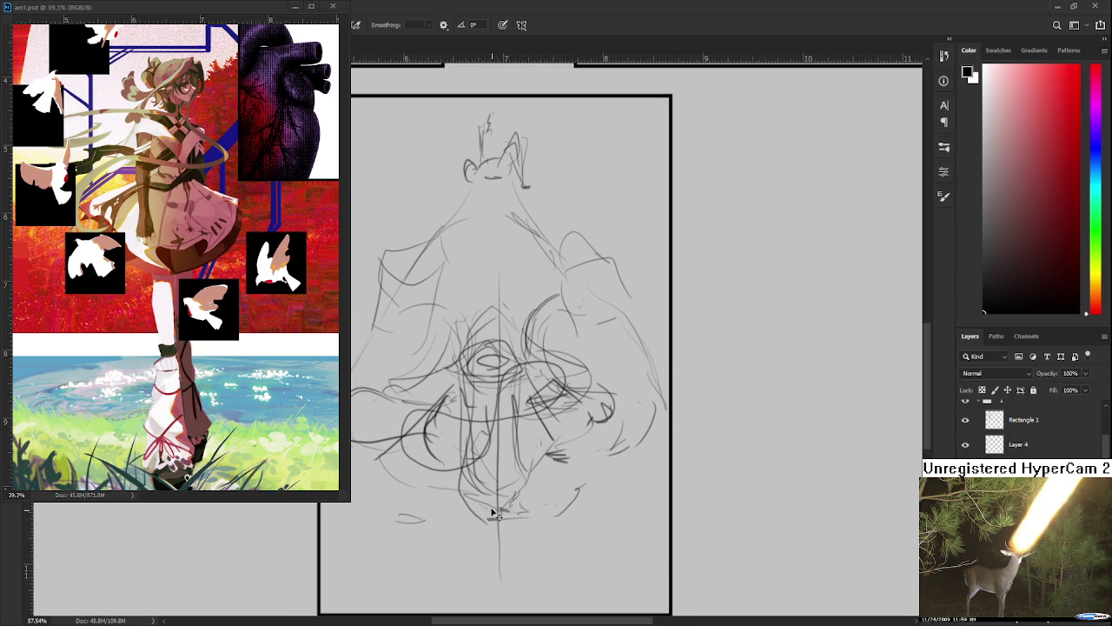
# Extend a centre line downward with a curl and scribble short strokes and a small box shape mid-figure.
pyautogui.moveTo(495, 438); pyautogui.dragTo(497, 563)
pyautogui.moveTo(507, 435); pyautogui.dragTo(518, 591)
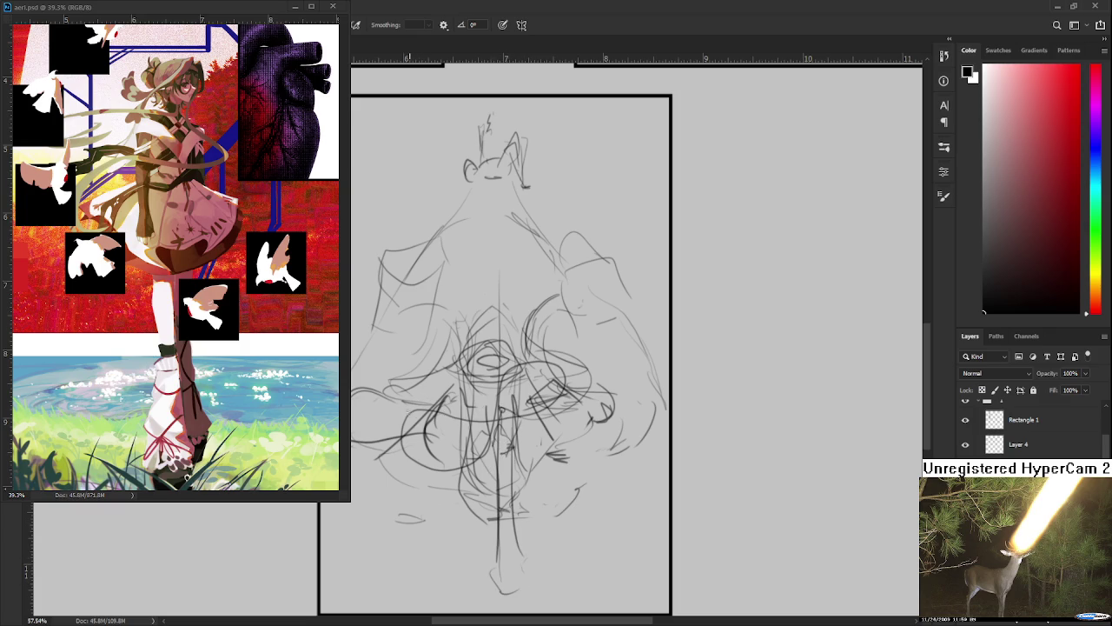
pyautogui.moveTo(407, 403)
pyautogui.mouseDown()
pyautogui.moveTo(414, 424)
pyautogui.moveTo(494, 407)
pyautogui.moveTo(517, 445)
pyautogui.mouseUp()
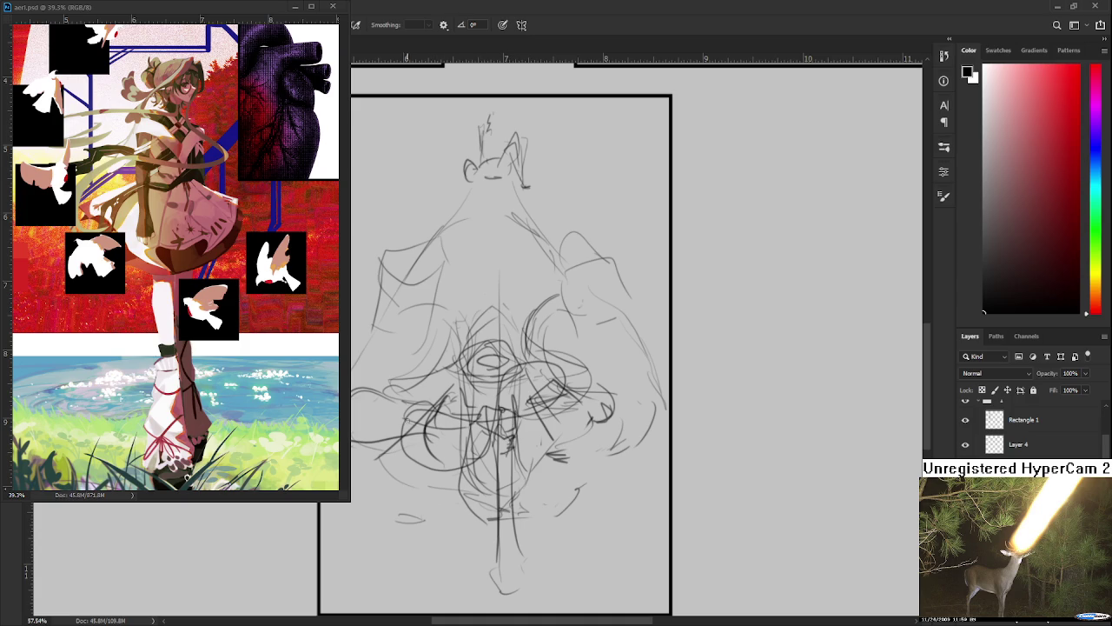
pyautogui.moveTo(432, 401)
pyautogui.mouseDown()
pyautogui.moveTo(405, 406)
pyautogui.moveTo(430, 419)
pyautogui.mouseUp()
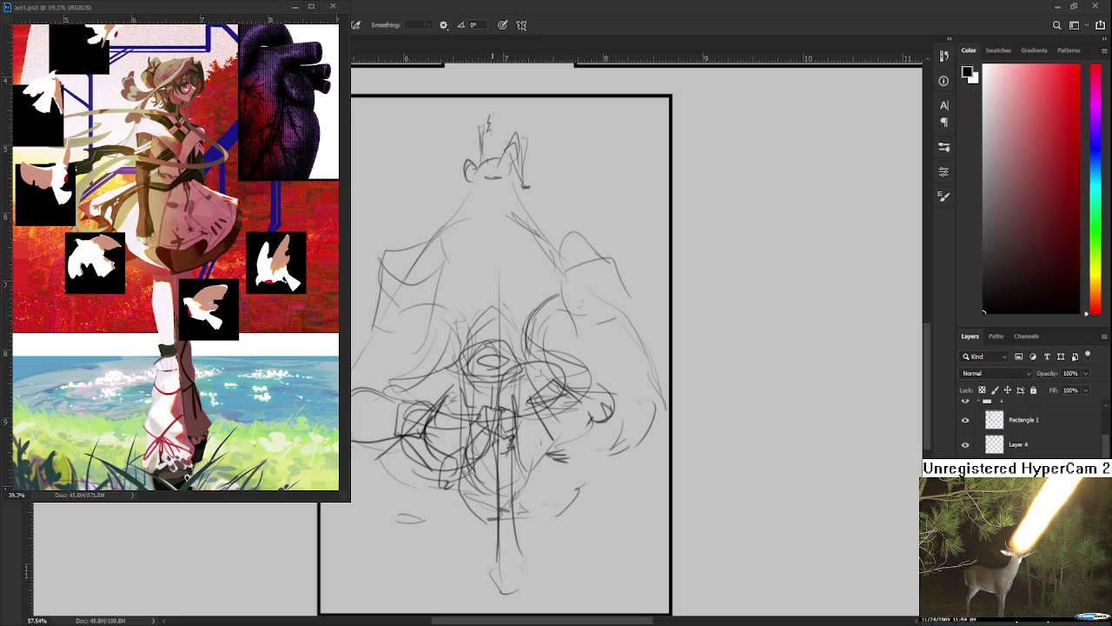
pyautogui.moveTo(537, 363)
pyautogui.mouseDown()
pyautogui.moveTo(503, 364)
pyautogui.moveTo(504, 387)
pyautogui.moveTo(563, 365)
pyautogui.moveTo(591, 386)
pyautogui.moveTo(522, 426)
pyautogui.moveTo(543, 431)
pyautogui.moveTo(514, 448)
pyautogui.mouseUp()
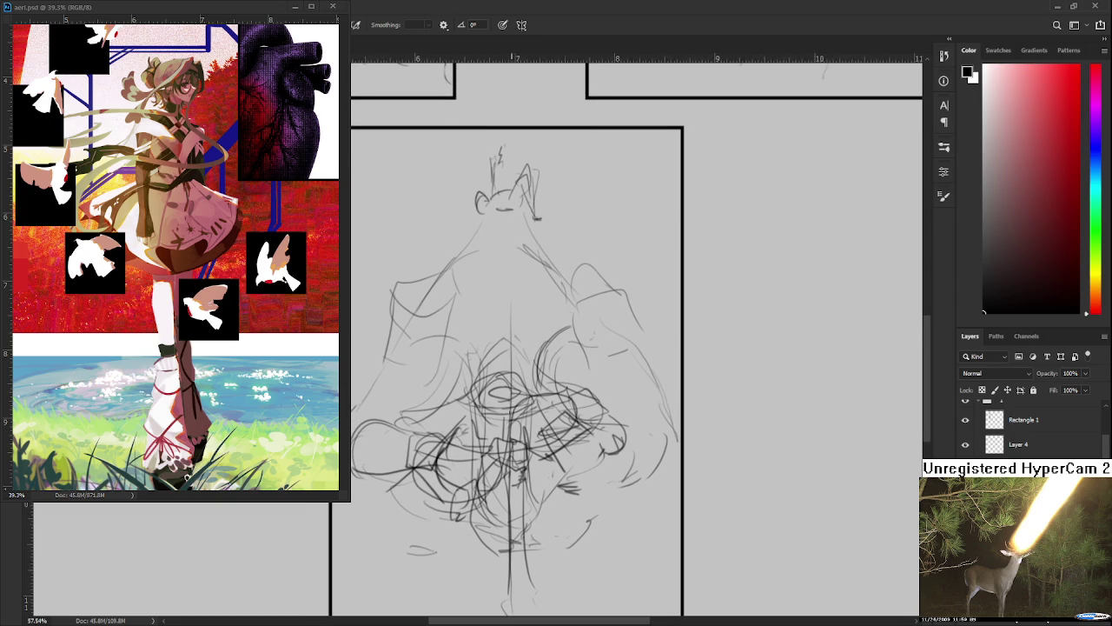
# Redo the vertical centre stroke and layer more vertical strokes along the centre line.
pyautogui.hotkey('ctrl', 'z')
pyautogui.moveTo(502, 303)
pyautogui.mouseDown()
pyautogui.moveTo(500, 423)
pyautogui.moveTo(519, 426)
pyautogui.moveTo(500, 445)
pyautogui.mouseUp()
pyautogui.moveTo(509, 384); pyautogui.dragTo(505, 301)
pyautogui.moveTo(529, 441); pyautogui.dragTo(522, 400)
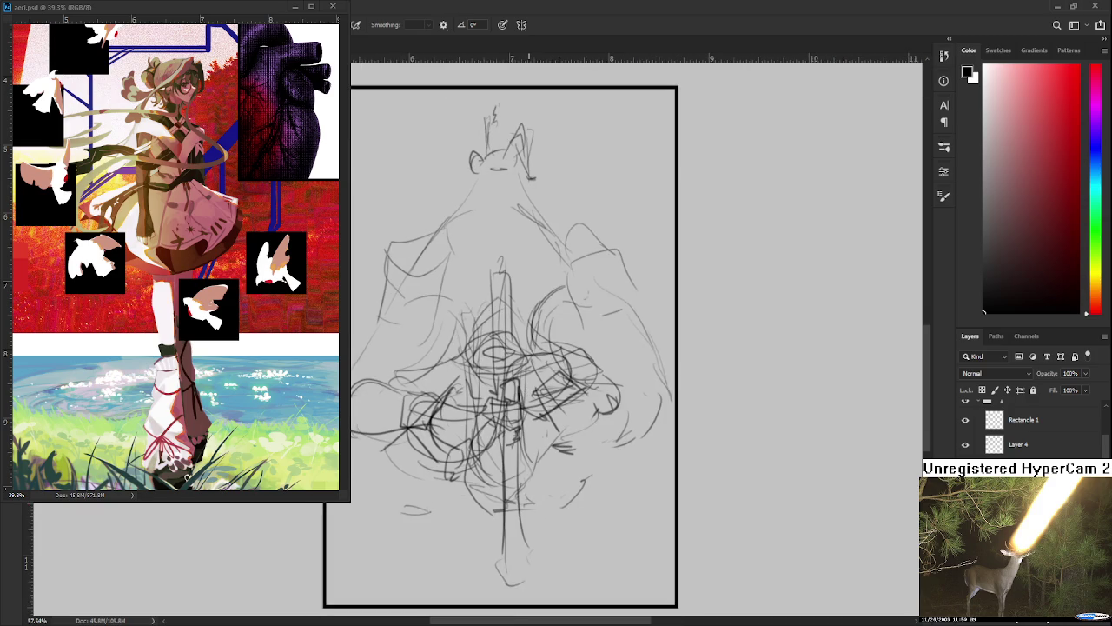
pyautogui.scroll(-2, 480, 498)
pyautogui.scroll(-2, 480, 498)
pyautogui.scroll(-2, 480, 498)
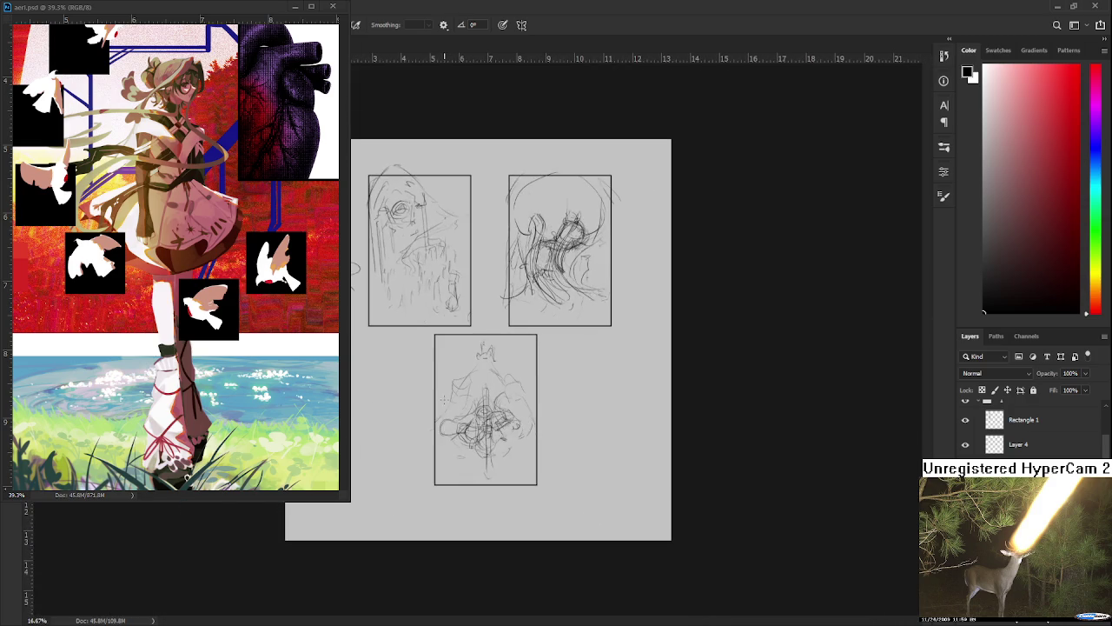
pyautogui.scroll(1, 480, 498)
pyautogui.scroll(3, 507, 467)
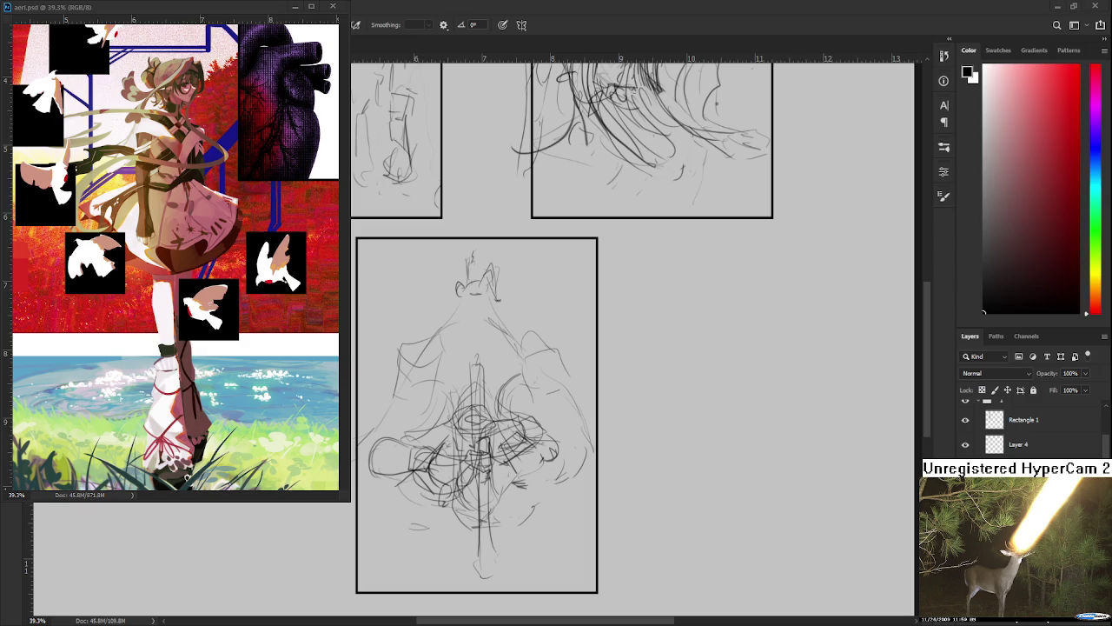
pyautogui.scroll(2, 443, 545)
pyautogui.moveTo(380, 493)
pyautogui.mouseDown()
pyautogui.moveTo(420, 467)
pyautogui.moveTo(452, 481)
pyautogui.moveTo(440, 503)
pyautogui.mouseUp()
pyautogui.moveTo(401, 451)
pyautogui.mouseDown()
pyautogui.moveTo(396, 485)
pyautogui.moveTo(438, 475)
pyautogui.mouseUp()
pyautogui.moveTo(445, 492)
pyautogui.mouseDown()
pyautogui.moveTo(422, 526)
pyautogui.moveTo(478, 524)
pyautogui.mouseUp()
pyautogui.moveTo(626, 489)
pyautogui.mouseDown()
pyautogui.moveTo(616, 518)
pyautogui.moveTo(599, 502)
pyautogui.moveTo(645, 475)
pyautogui.mouseUp()
pyautogui.moveTo(653, 473)
pyautogui.mouseDown()
pyautogui.moveTo(615, 513)
pyautogui.moveTo(628, 457)
pyautogui.moveTo(650, 478)
pyautogui.mouseUp()
pyautogui.moveTo(607, 501)
pyautogui.mouseDown()
pyautogui.moveTo(636, 492)
pyautogui.moveTo(579, 512)
pyautogui.moveTo(610, 493)
pyautogui.mouseUp()
pyautogui.moveTo(517, 519); pyautogui.dragTo(452, 527)
pyautogui.moveTo(599, 504); pyautogui.dragTo(591, 514)
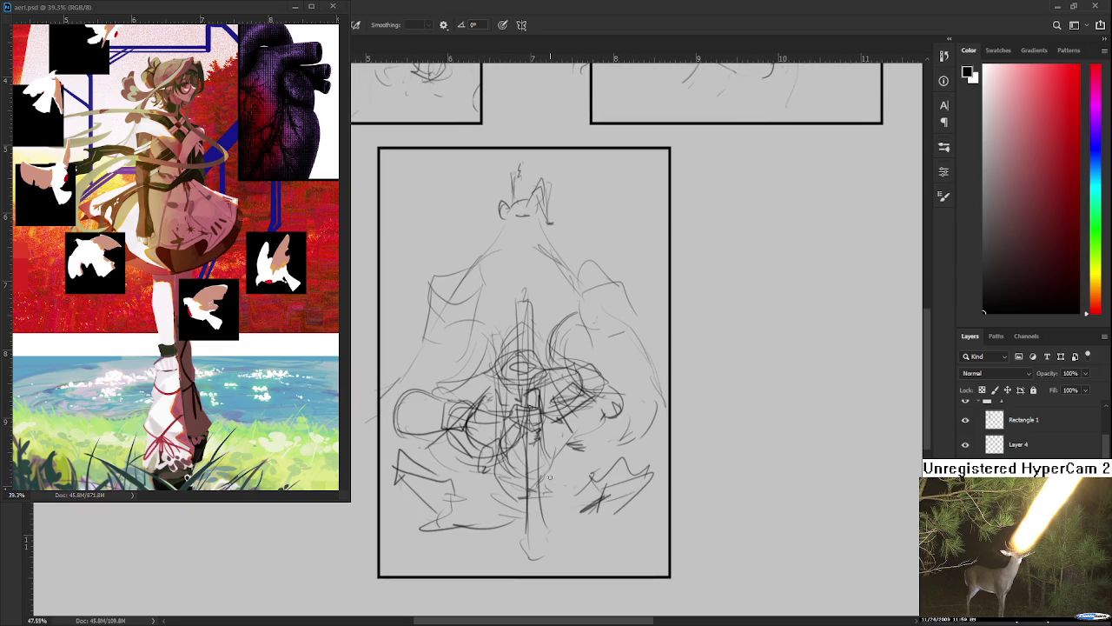
pyautogui.scroll(1, 549, 458)
pyautogui.scroll(2, 530, 426)
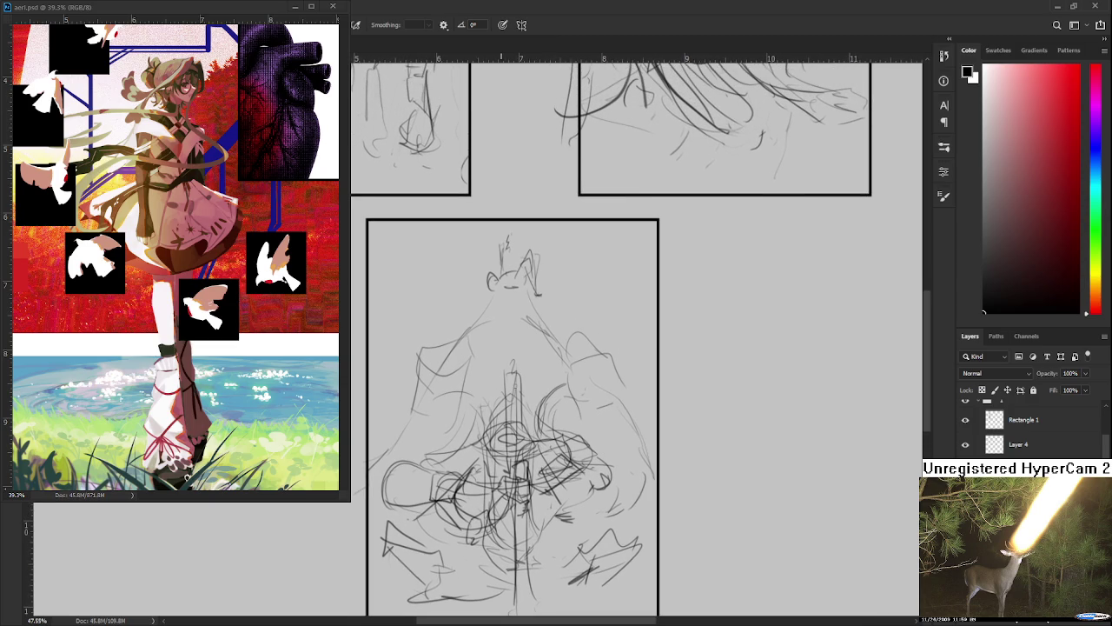
pyautogui.moveTo(519, 325)
pyautogui.mouseDown()
pyautogui.moveTo(518, 392)
pyautogui.moveTo(509, 381)
pyautogui.mouseUp()
pyautogui.hotkey('ctrl', 'z')
pyautogui.moveTo(513, 330)
pyautogui.mouseDown()
pyautogui.moveTo(521, 347)
pyautogui.moveTo(510, 388)
pyautogui.mouseUp()
pyautogui.scroll(-3, 609, 482)
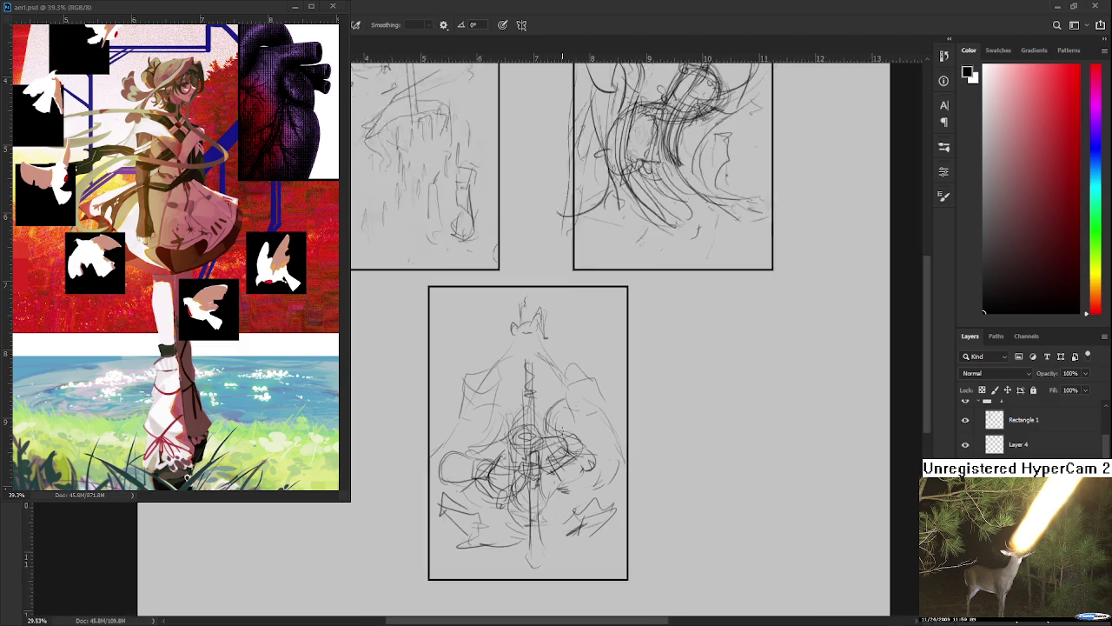
pyautogui.scroll(1, 609, 483)
pyautogui.moveTo(610, 482)
pyautogui.mouseDown()
pyautogui.moveTo(522, 427)
pyautogui.moveTo(489, 485)
pyautogui.moveTo(553, 489)
pyautogui.moveTo(526, 480)
pyautogui.mouseUp()
pyautogui.scroll(2, 523, 427)
pyautogui.scroll(2, 523, 428)
# Duplicate the panel's layer group with Ctrl+J and hide the original group 1.
pyautogui.scroll(-1, 489, 484)
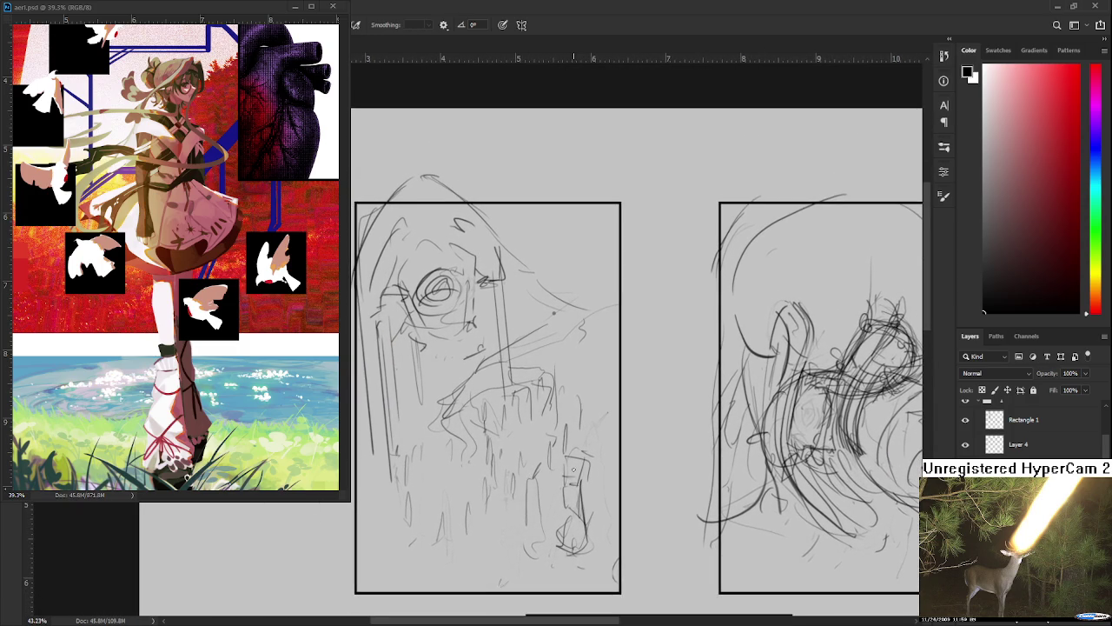
pyautogui.scroll(-1, 641, 469)
pyautogui.scroll(2, 641, 470)
pyautogui.moveTo(640, 469)
pyautogui.mouseDown()
pyautogui.moveTo(658, 469)
pyautogui.moveTo(619, 462)
pyautogui.mouseUp()
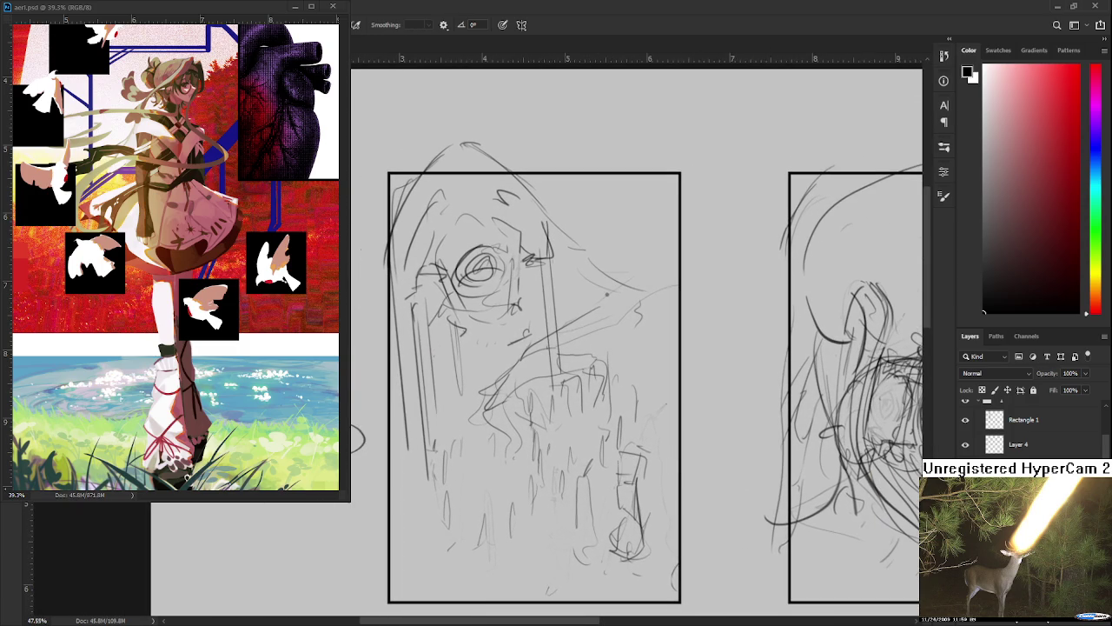
pyautogui.hotkey('alt', '[')
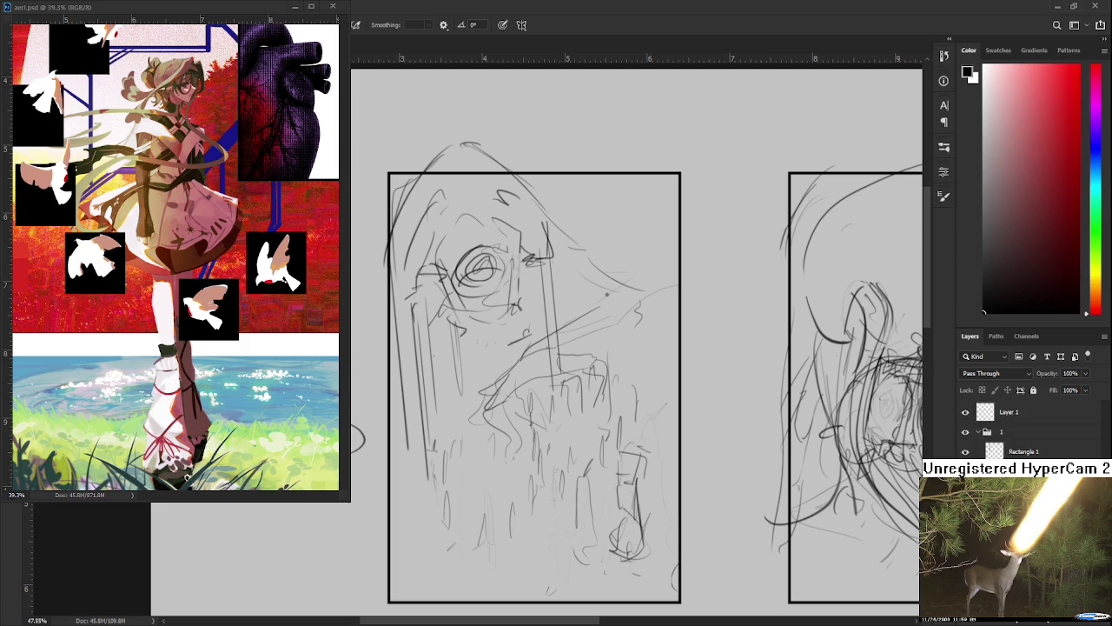
pyautogui.click(978, 431)
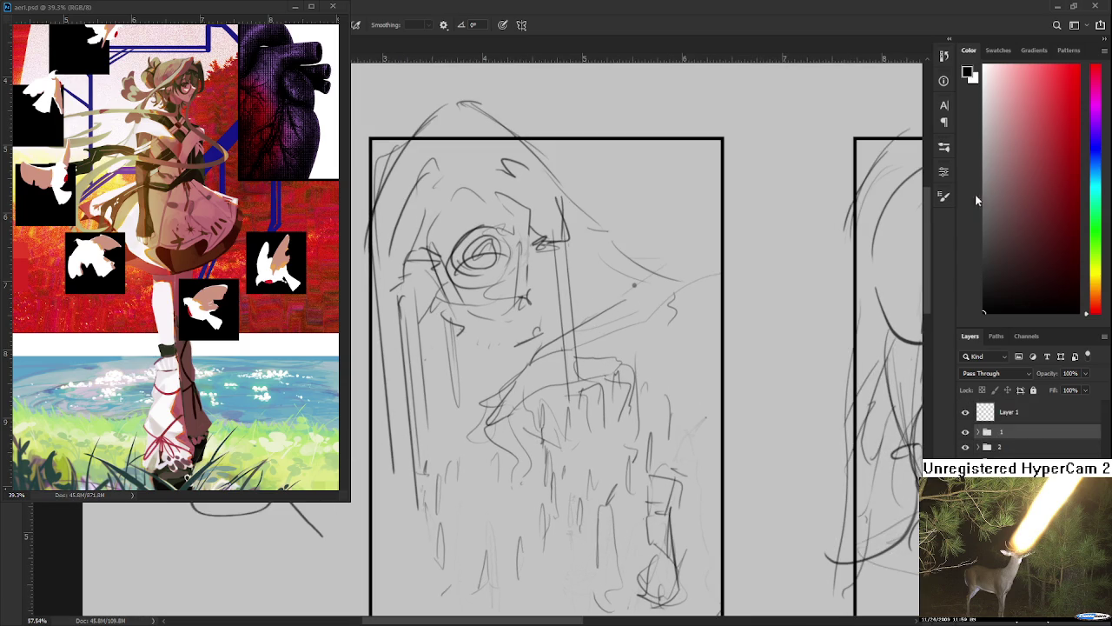
pyautogui.hotkey('ctrl', 'j')
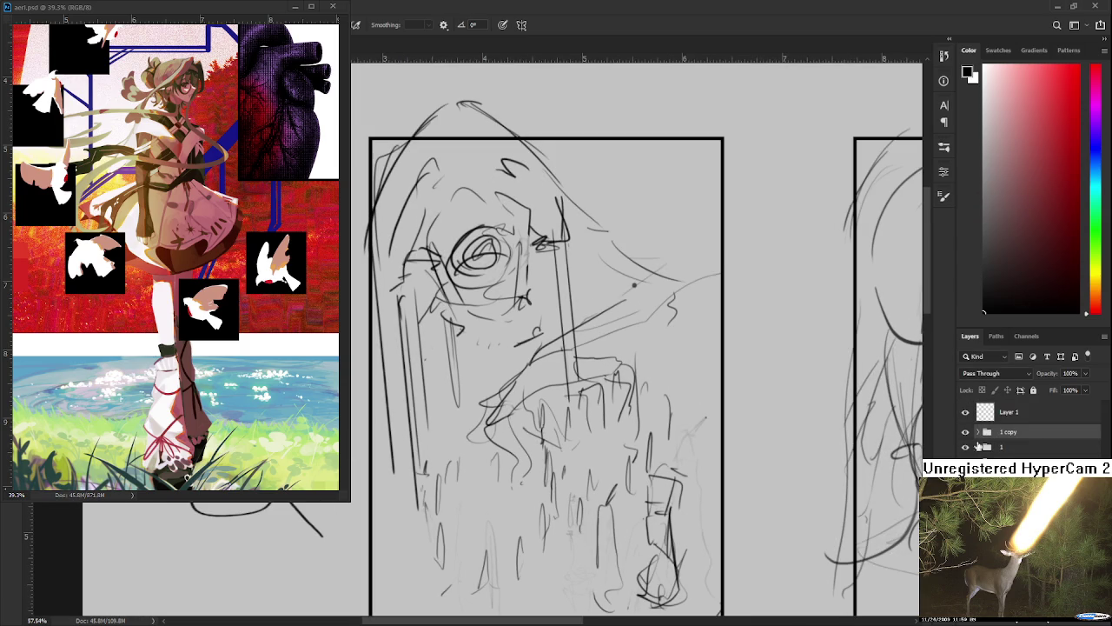
pyautogui.click(965, 445)
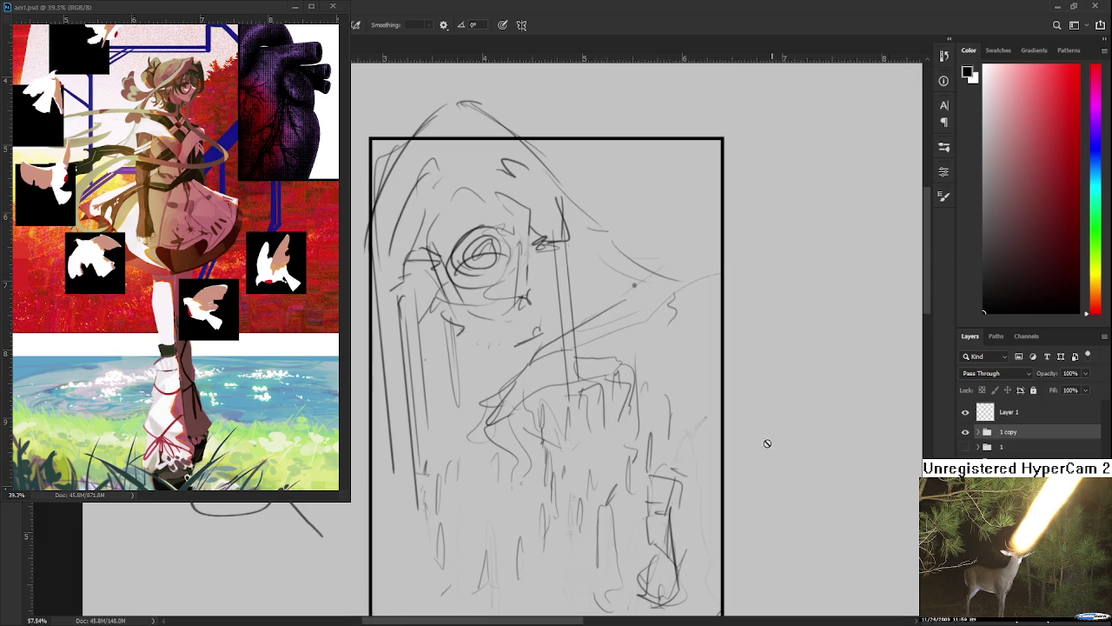
# Move the copied panel group right and down on the page.
pyautogui.scroll(-2, 496, 463)
pyautogui.scroll(-2, 504, 471)
pyautogui.scroll(-4, 504, 471)
pyautogui.hotkey('ctrl', 't')
pyautogui.moveTo(452, 305)
pyautogui.mouseDown()
pyautogui.moveTo(582, 426)
pyautogui.moveTo(547, 417)
pyautogui.moveTo(566, 432)
pyautogui.moveTo(554, 460)
pyautogui.moveTo(696, 512)
pyautogui.mouseUp()
pyautogui.press('Return')
pyautogui.scroll(1, 553, 462)
pyautogui.scroll(-1, 695, 517)
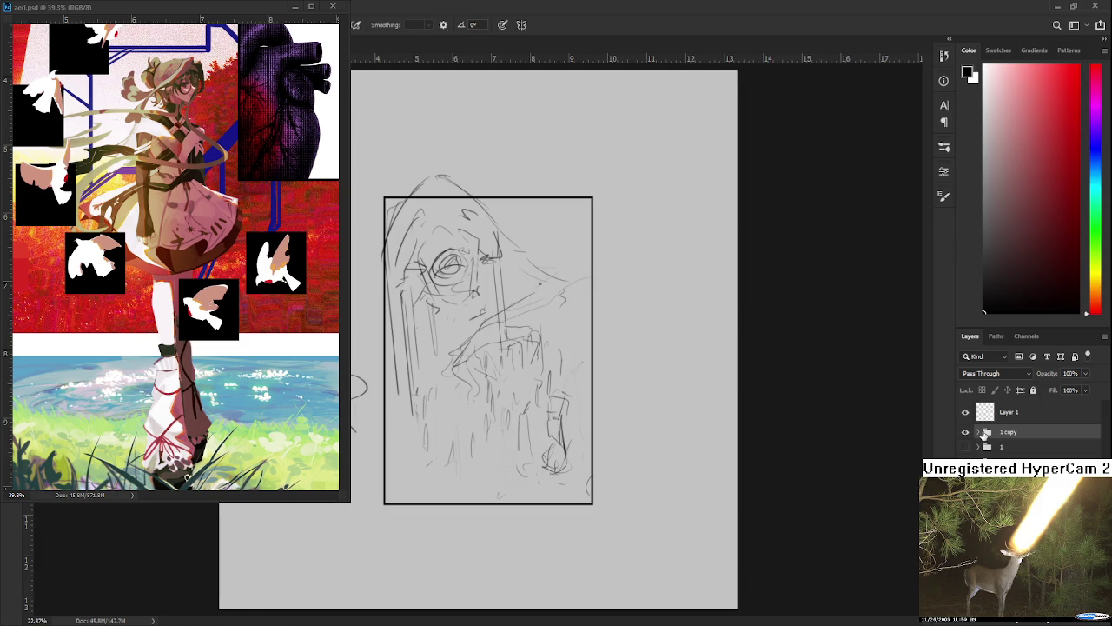
# Select the copied group's Rectangle 1 frame and nudge it slightly left.
pyautogui.click(977, 432)
pyautogui.scroll(1, 770, 461)
pyautogui.moveTo(770, 462); pyautogui.dragTo(772, 487)
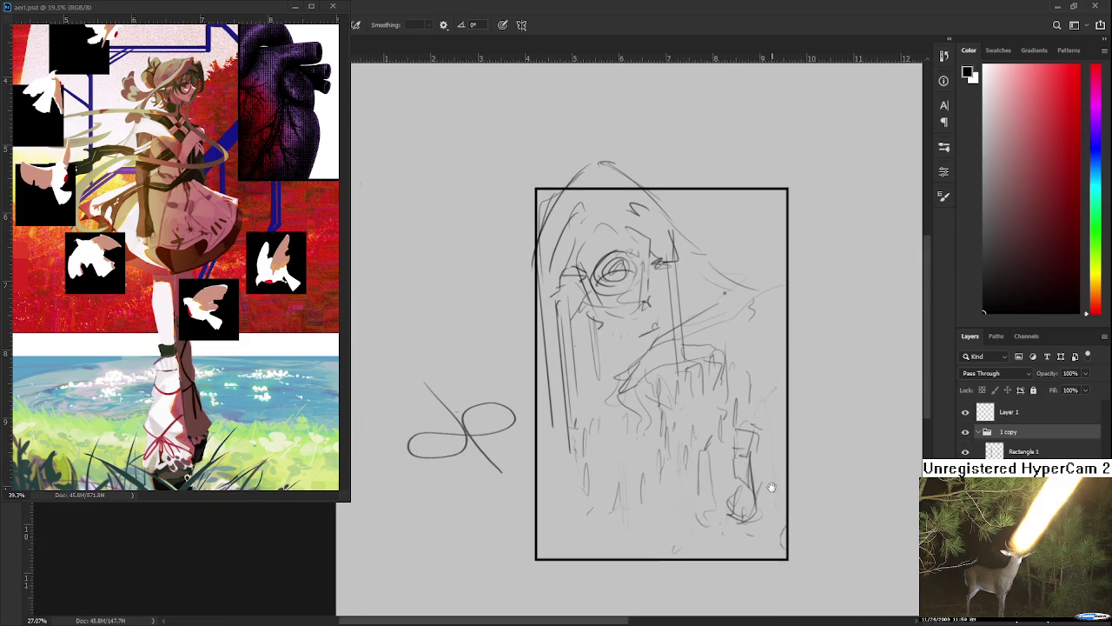
pyautogui.click(965, 451)
pyautogui.click(964, 451)
pyautogui.click(981, 452)
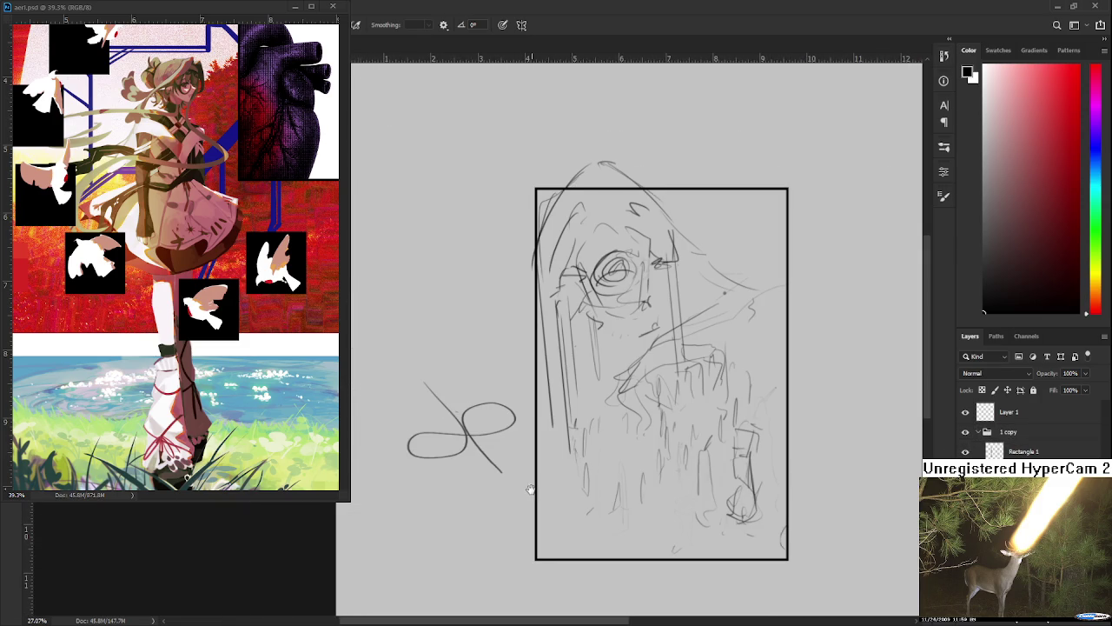
pyautogui.moveTo(531, 490); pyautogui.dragTo(492, 458)
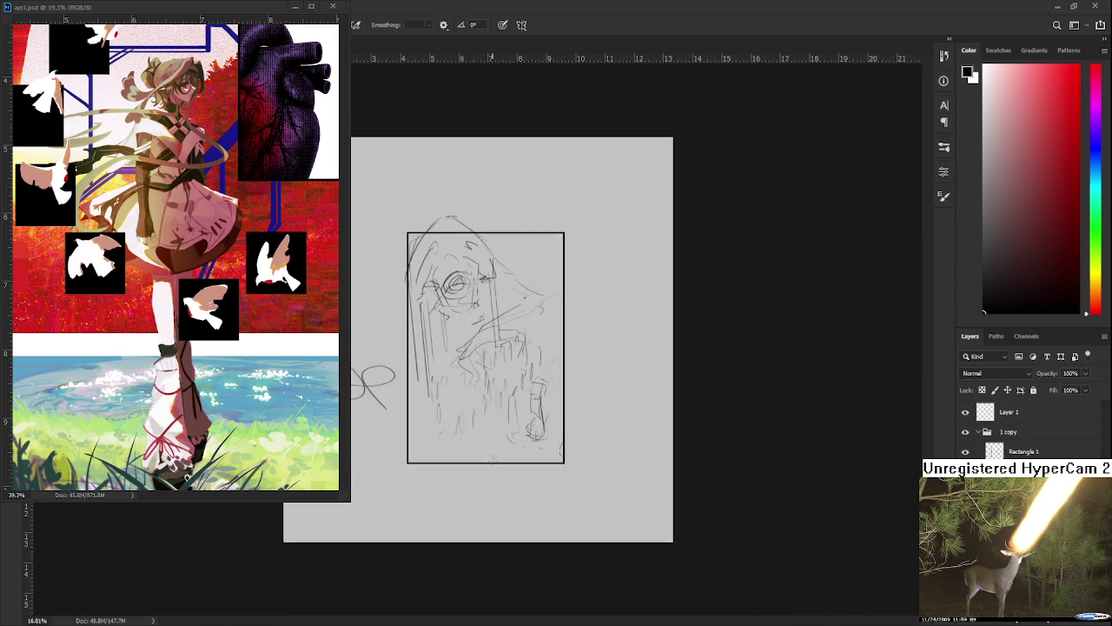
pyautogui.scroll(-2, 492, 459)
pyautogui.scroll(1, 665, 457)
pyautogui.hotkey('ctrl', 't')
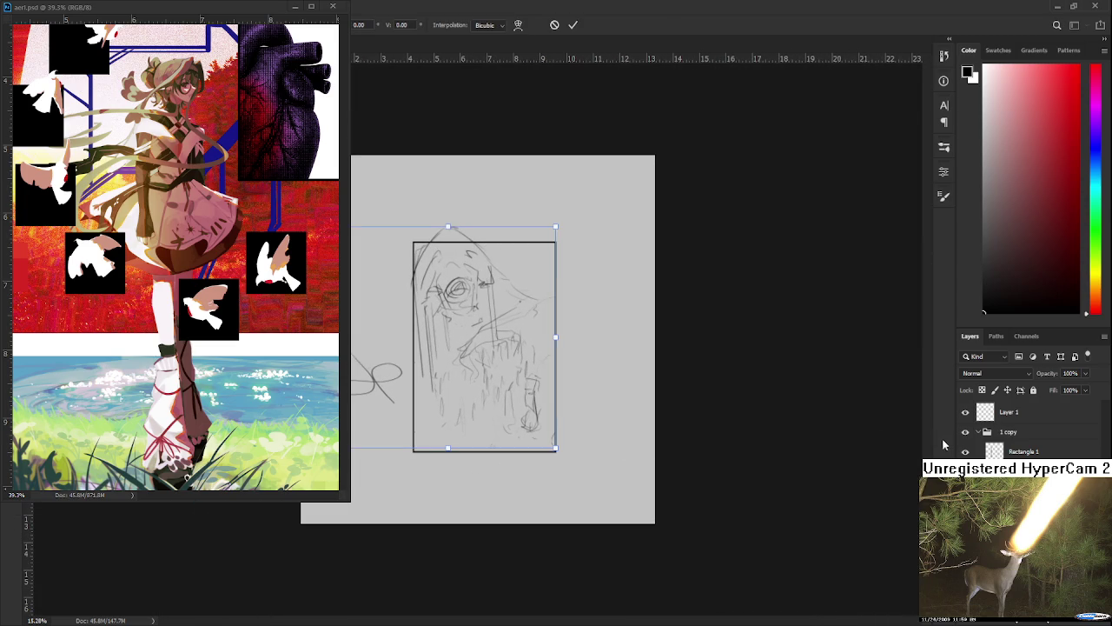
pyautogui.moveTo(529, 390); pyautogui.dragTo(516, 385)
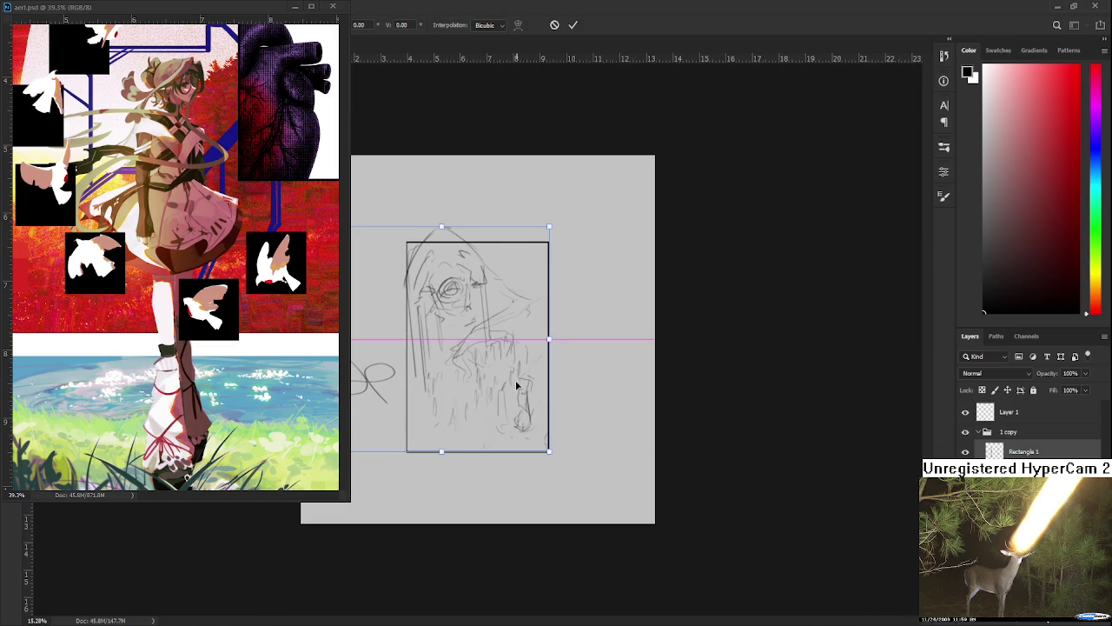
pyautogui.press('Return')
# Drag Rectangle 1 out of the copied group so it sits above it.
pyautogui.click(1040, 429)
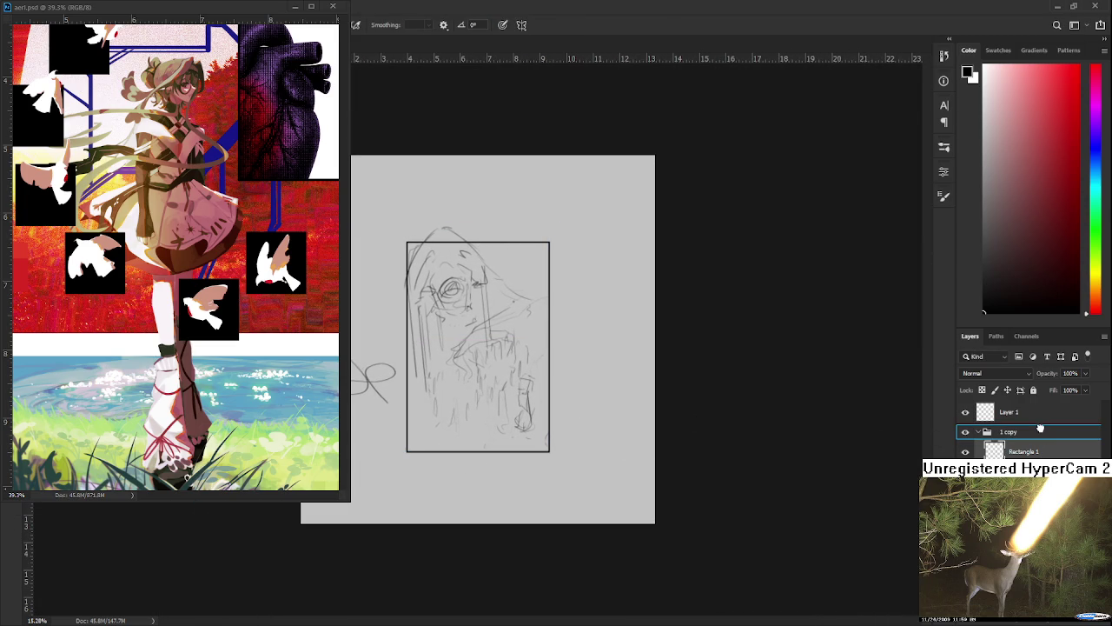
pyautogui.moveTo(1024, 451); pyautogui.dragTo(1036, 425)
pyautogui.scroll(3, 478, 339)
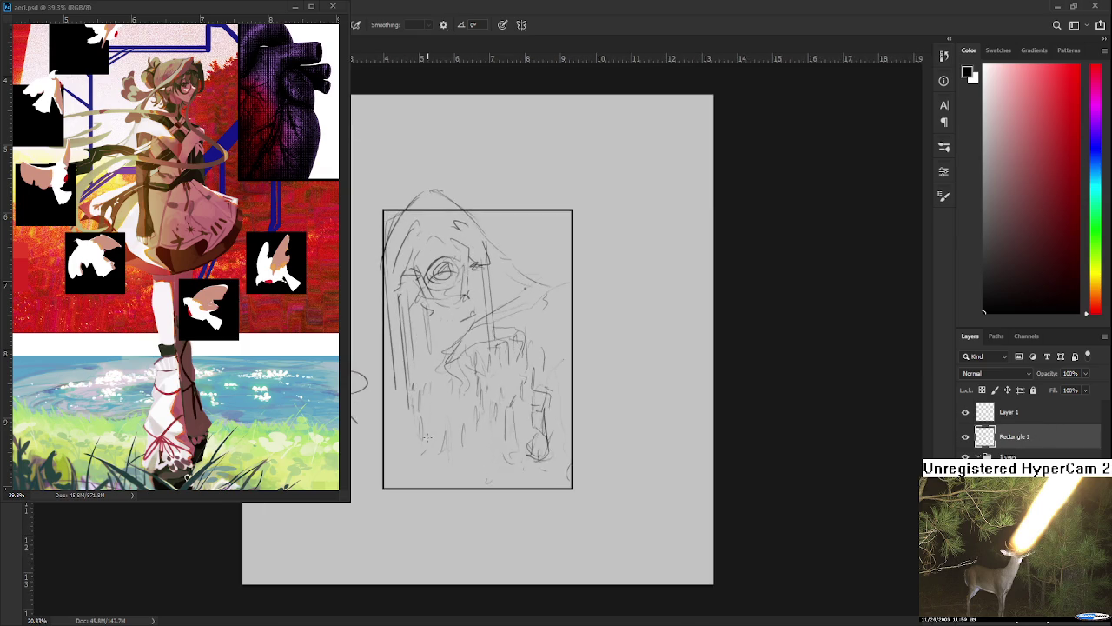
pyautogui.scroll(2, 422, 435)
pyautogui.scroll(2, 423, 435)
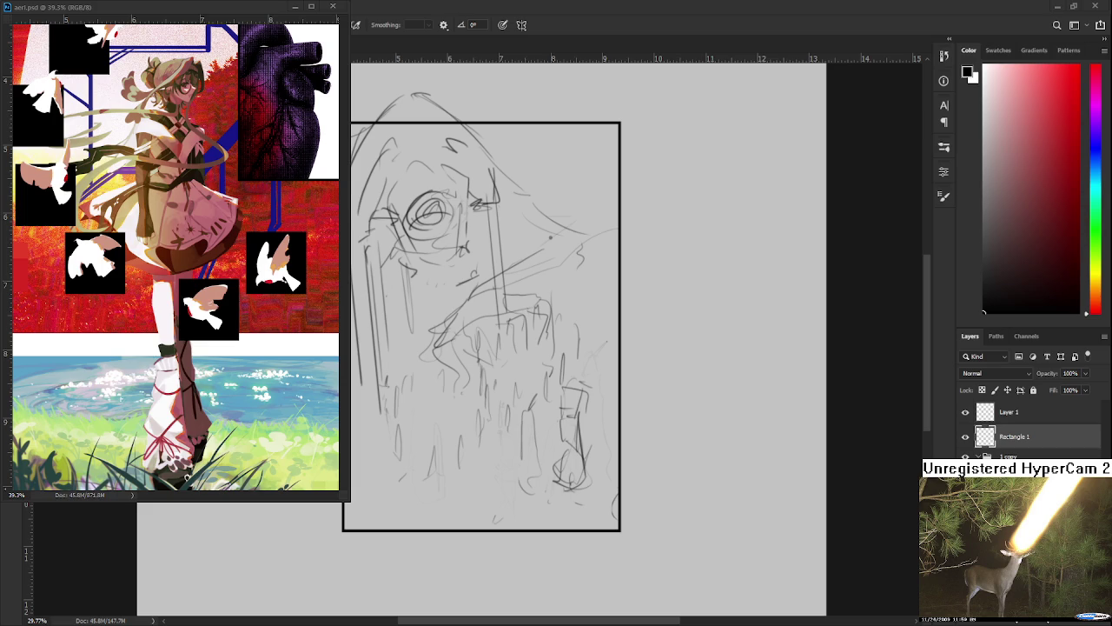
pyautogui.scroll(-3, 569, 498)
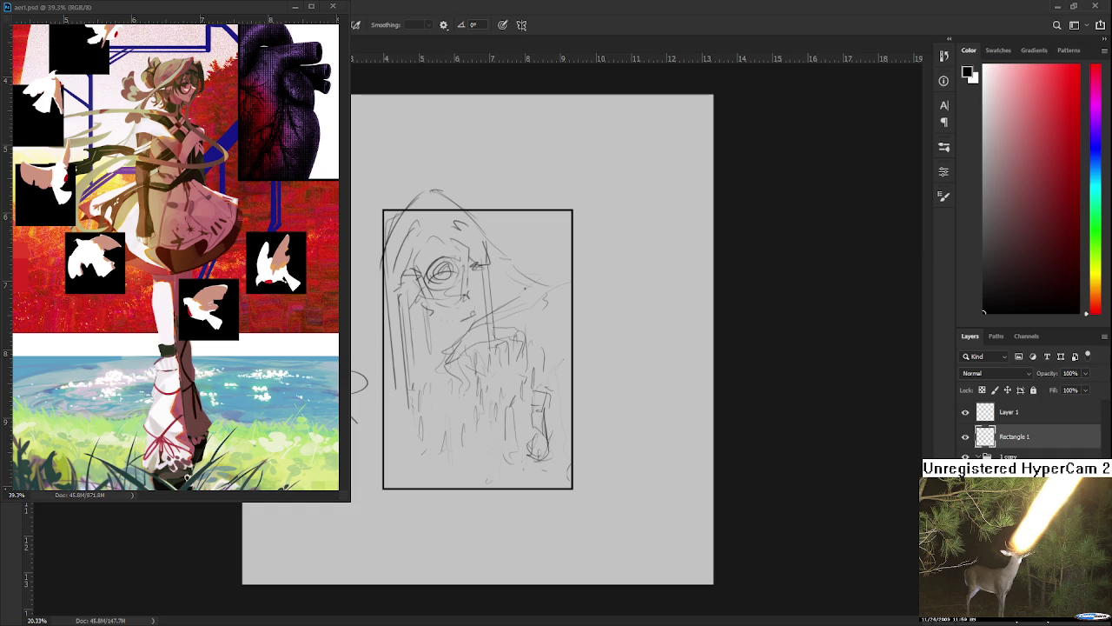
pyautogui.scroll(1, 546, 349)
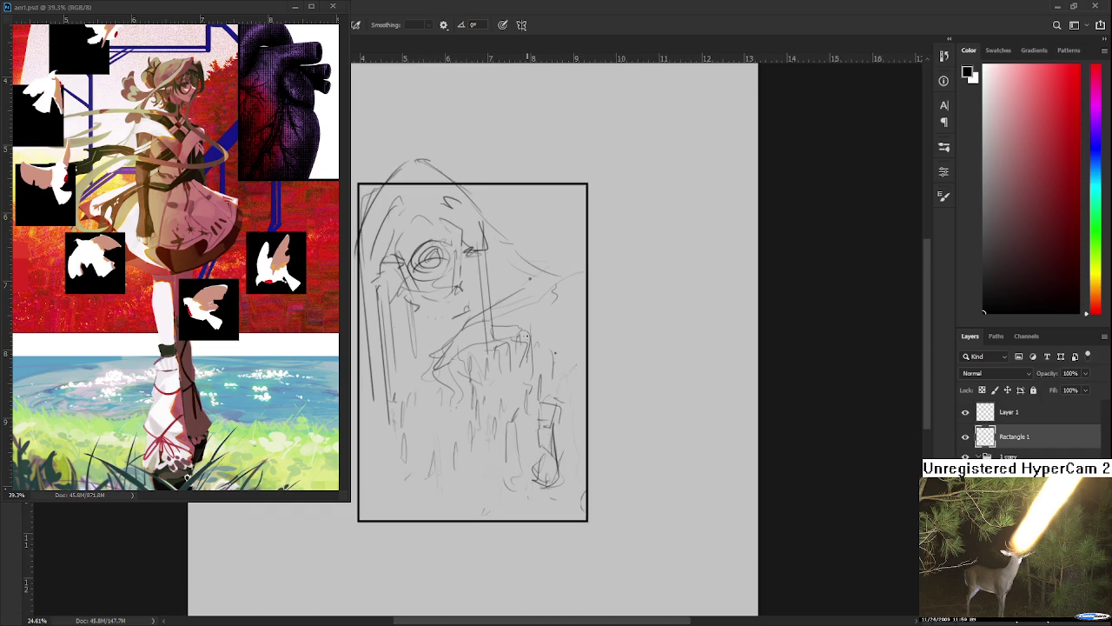
# Select the sketch layer, deleting its strokes and restoring them with undo.
pyautogui.scroll(1, 546, 349)
pyautogui.moveTo(532, 327)
pyautogui.mouseDown()
pyautogui.moveTo(572, 400)
pyautogui.moveTo(559, 345)
pyautogui.mouseUp()
pyautogui.press('e')
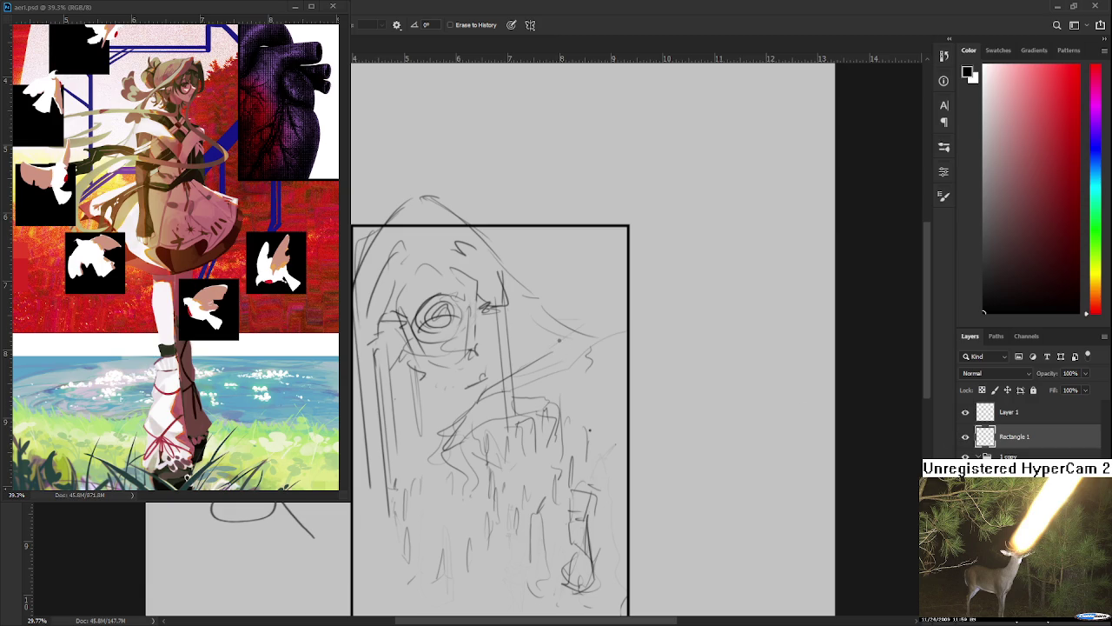
pyautogui.moveTo(639, 485); pyautogui.dragTo(678, 502)
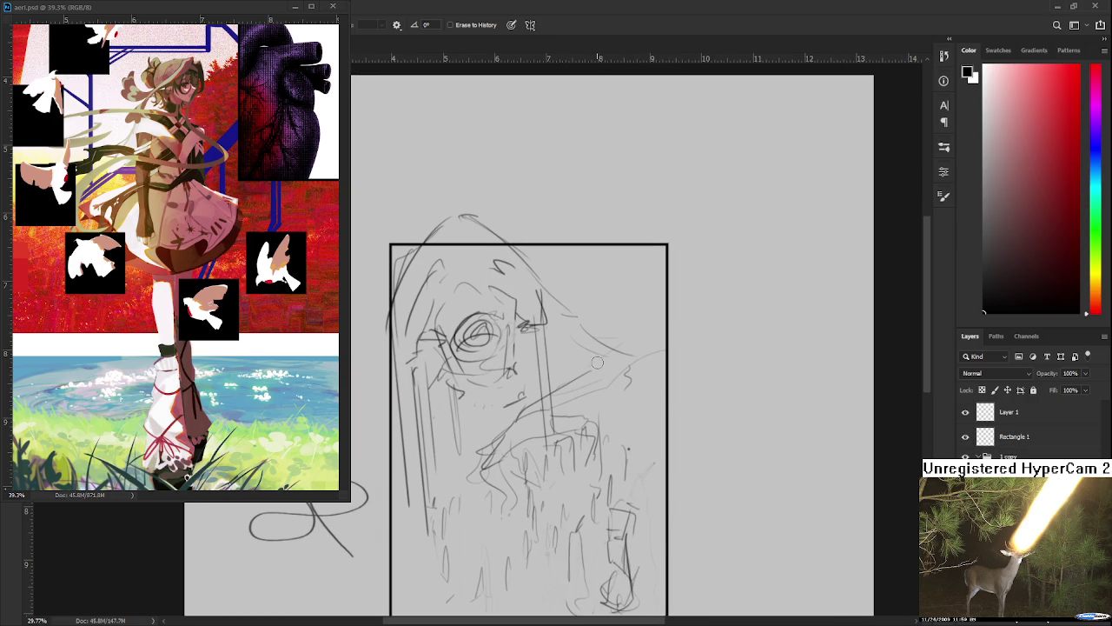
pyautogui.moveTo(624, 427); pyautogui.dragTo(605, 363)
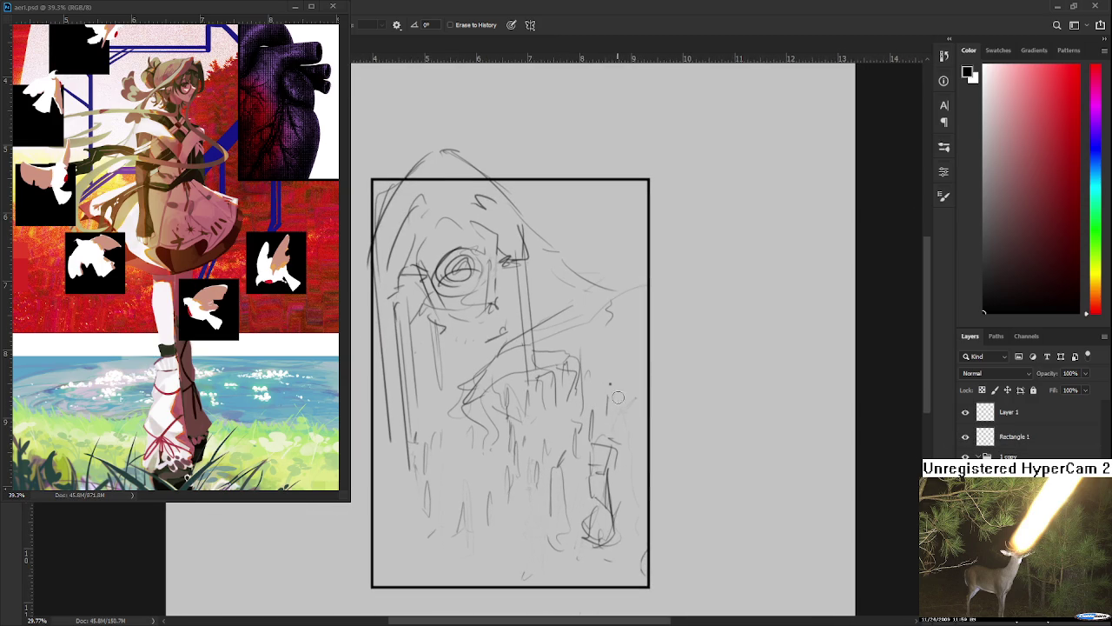
pyautogui.scroll(1, 600, 469)
pyautogui.click(966, 444)
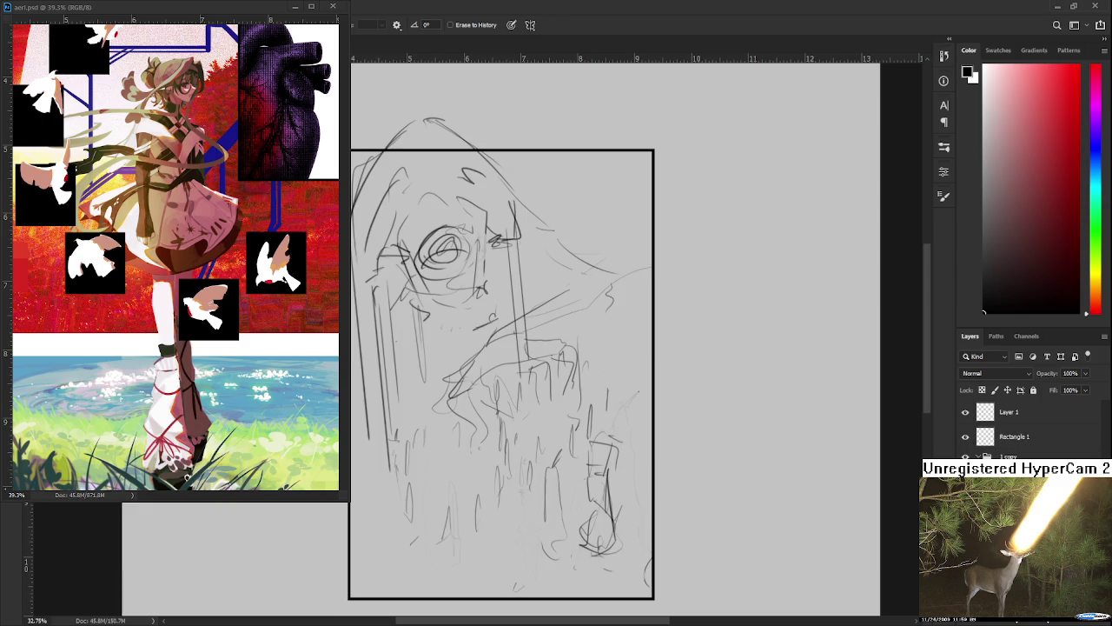
pyautogui.press('Delete')
pyautogui.hotkey('ctrl', 'z')
# Lower the sketch layer's opacity to about 32% and switch to the aer1.psd reference.
pyautogui.moveTo(1085, 373)
pyautogui.mouseDown()
pyautogui.moveTo(1054, 388)
pyautogui.moveTo(1048, 443)
pyautogui.mouseUp()
pyautogui.moveTo(484, 307); pyautogui.dragTo(512, 324)
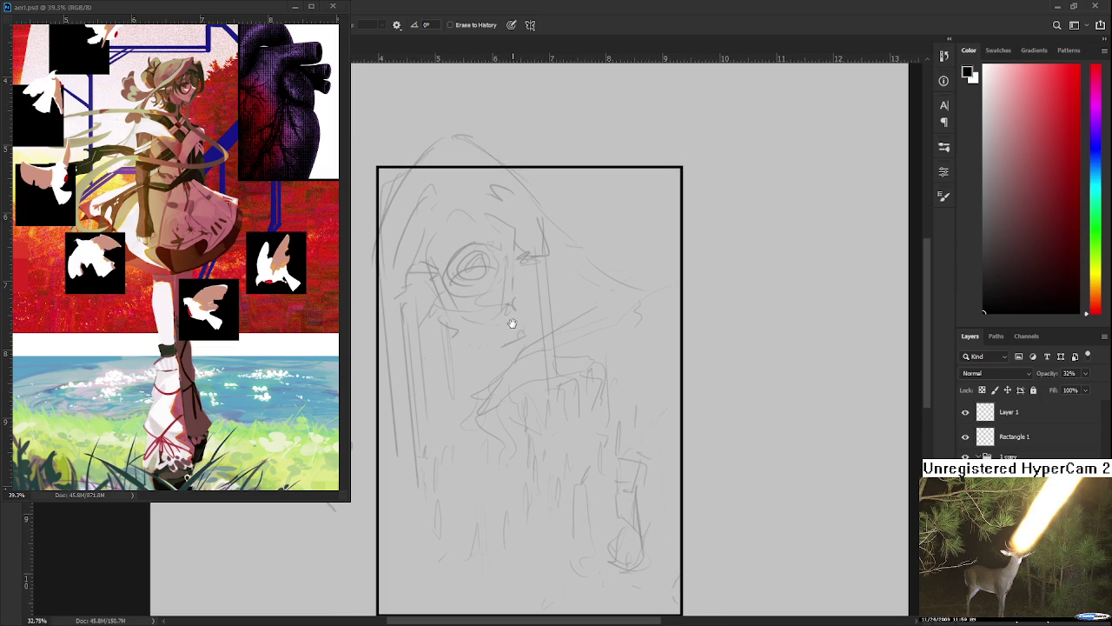
pyautogui.click(117, 332)
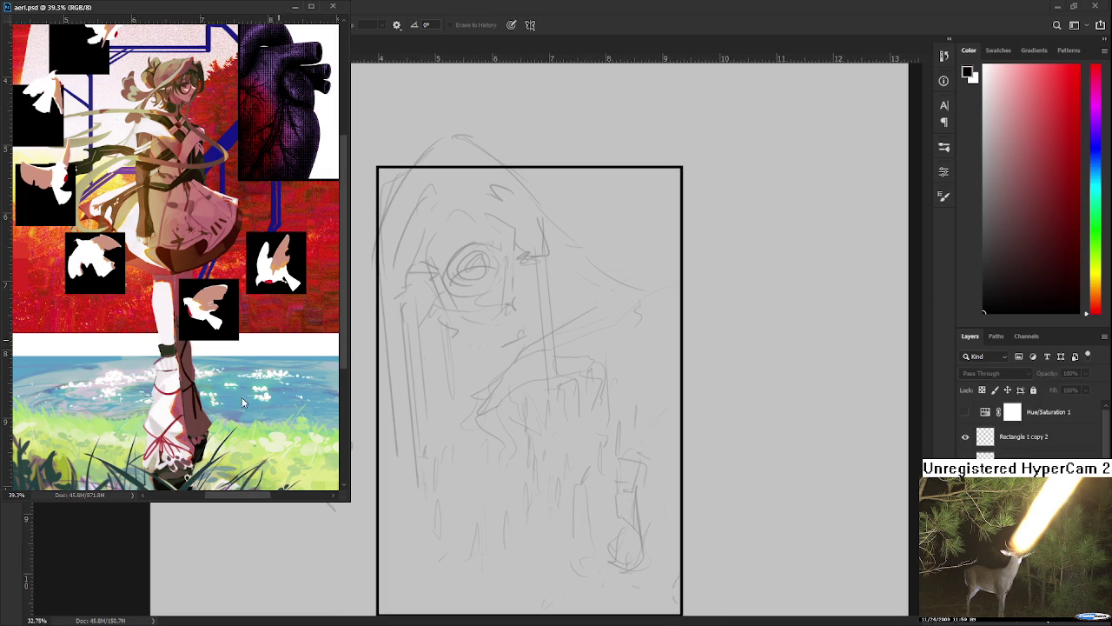
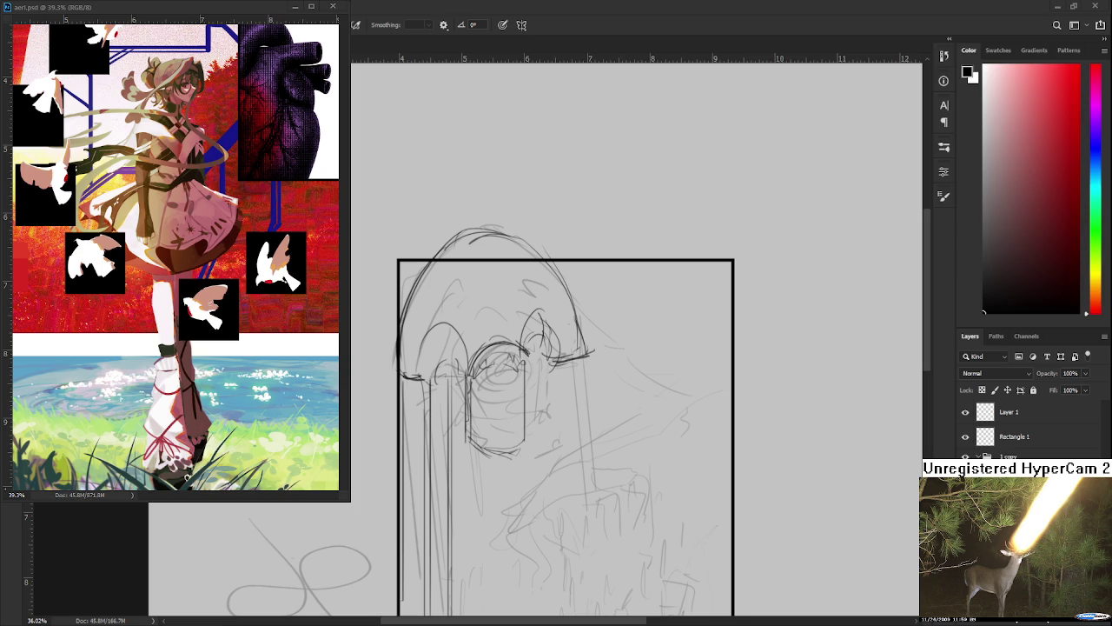
# Draw vertical pencil lines below the hooded head, undoing one misplaced stroke.
pyautogui.scroll(-1, 575, 439)
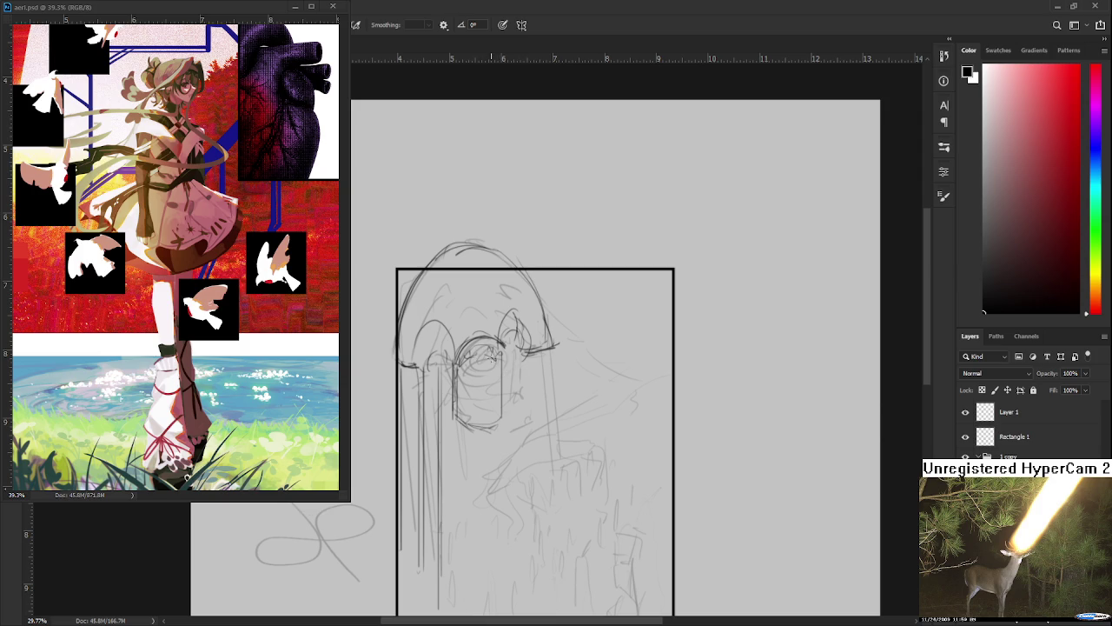
pyautogui.press('e')
pyautogui.press('b')
pyautogui.moveTo(486, 404); pyautogui.dragTo(501, 364)
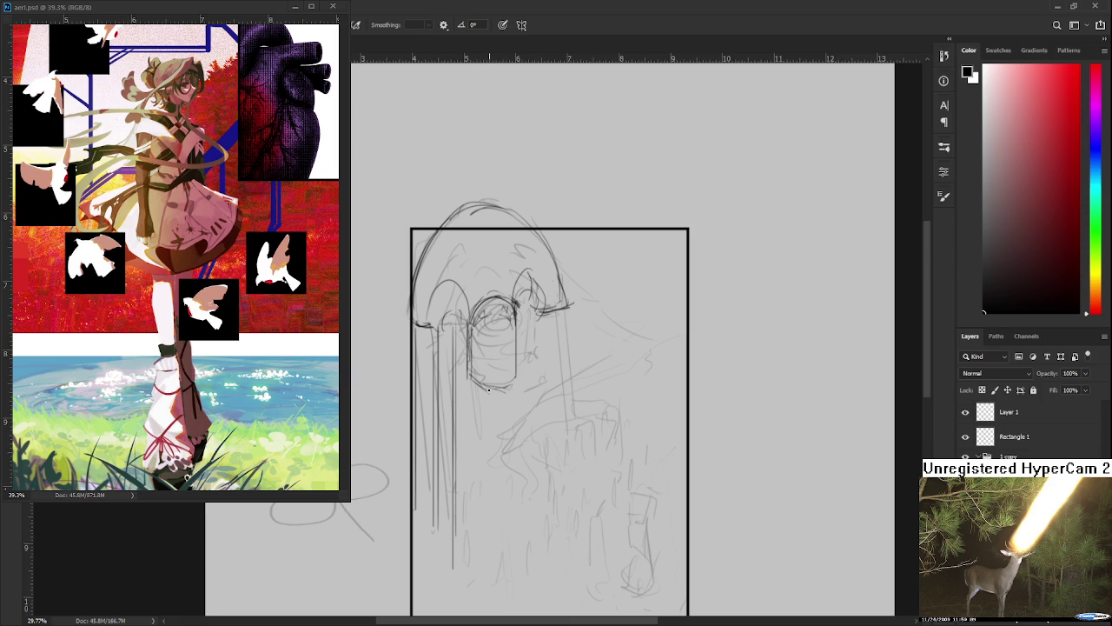
pyautogui.moveTo(473, 378); pyautogui.dragTo(473, 536)
pyautogui.moveTo(487, 379); pyautogui.dragTo(487, 556)
pyautogui.hotkey('ctrl', 'z')
# Redraw the vertical lines closer together and add short marks beside them.
pyautogui.moveTo(491, 384); pyautogui.dragTo(491, 561)
pyautogui.hotkey('ctrl', 'z')
pyautogui.moveTo(484, 379); pyautogui.dragTo(483, 549)
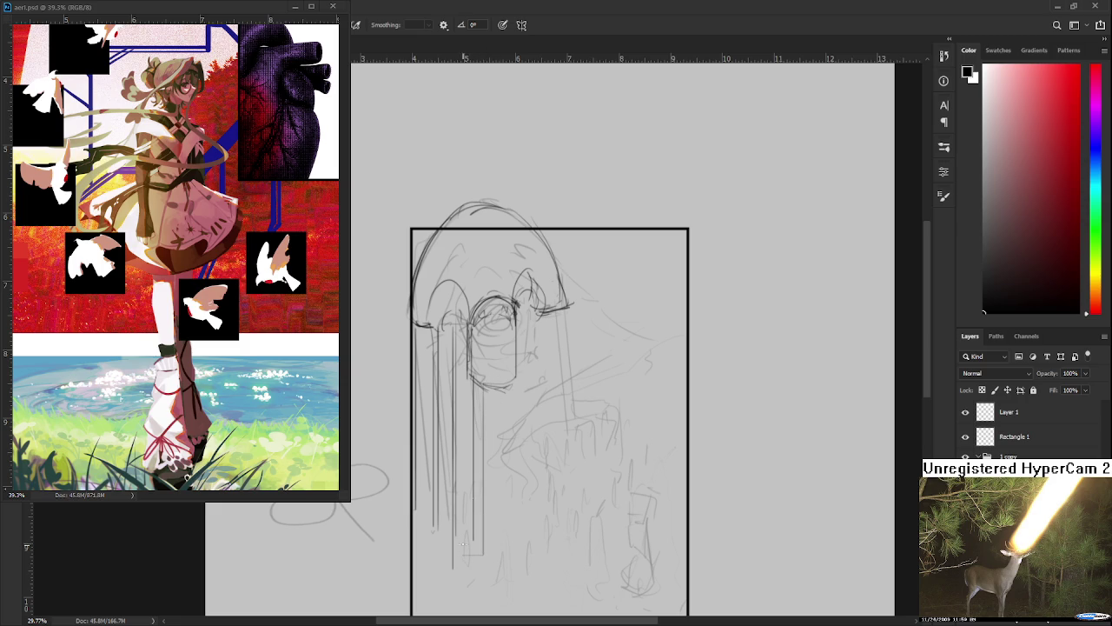
pyautogui.moveTo(487, 391); pyautogui.dragTo(487, 539)
pyautogui.moveTo(484, 383); pyautogui.dragTo(487, 407)
# Sketch a small curve inside the eye, then undo it to redraw the spiral.
pyautogui.scroll(2, 510, 370)
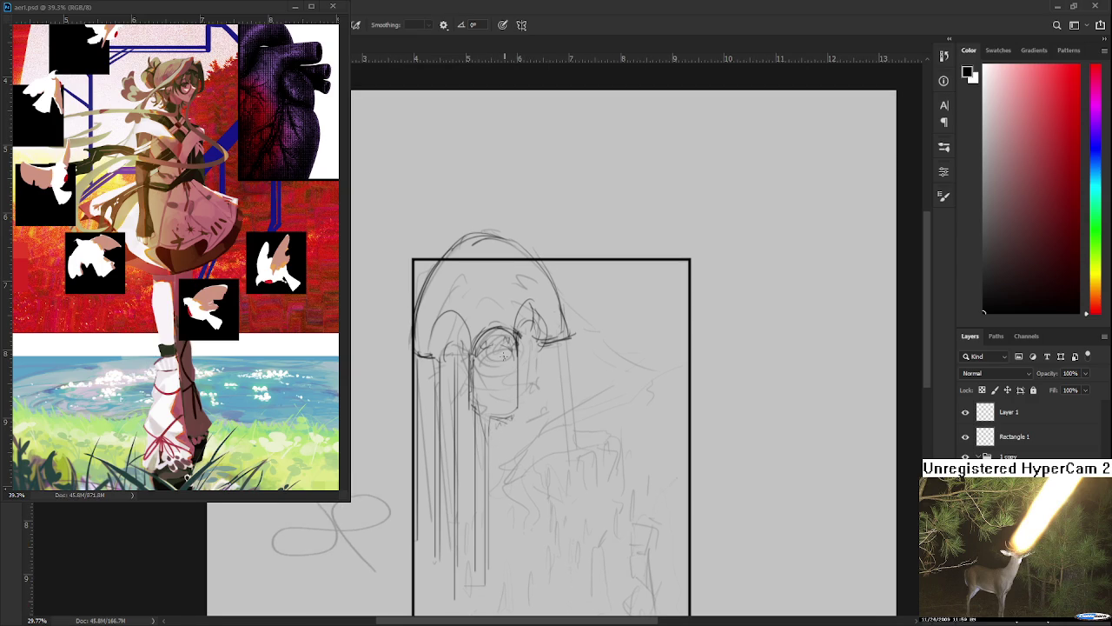
pyautogui.moveTo(500, 372)
pyautogui.mouseDown()
pyautogui.moveTo(500, 353)
pyautogui.moveTo(504, 380)
pyautogui.moveTo(509, 364)
pyautogui.moveTo(489, 386)
pyautogui.moveTo(513, 356)
pyautogui.moveTo(510, 391)
pyautogui.moveTo(492, 348)
pyautogui.moveTo(496, 388)
pyautogui.moveTo(492, 374)
pyautogui.mouseUp()
pyautogui.hotkey('ctrl', 'z')
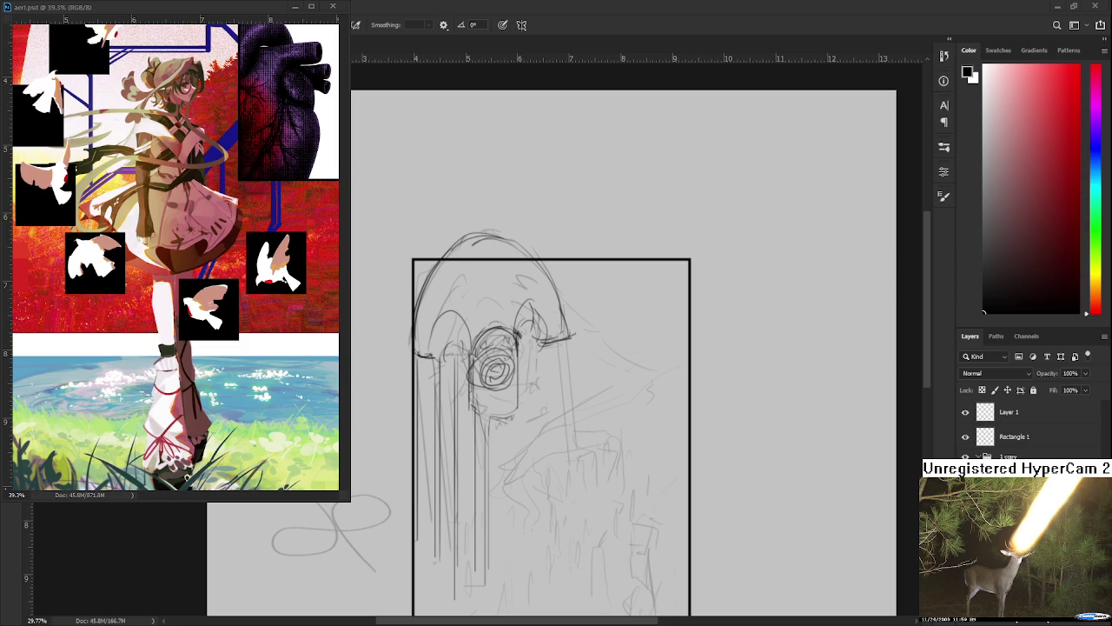
# Add a curve and short strokes under the spiral eye and retouch its corner.
pyautogui.scroll(1, 575, 455)
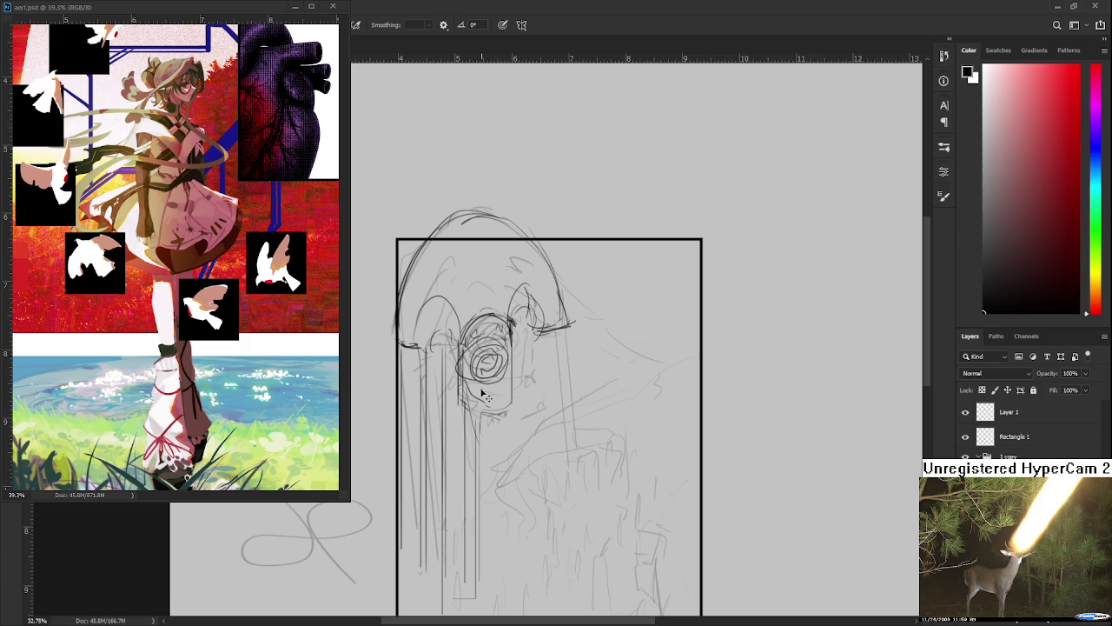
pyautogui.moveTo(476, 393)
pyautogui.mouseDown()
pyautogui.moveTo(522, 380)
pyautogui.moveTo(471, 410)
pyautogui.moveTo(486, 452)
pyautogui.mouseUp()
pyautogui.moveTo(495, 401); pyautogui.dragTo(496, 431)
pyautogui.moveTo(511, 400); pyautogui.dragTo(510, 414)
pyautogui.scroll(2, 532, 365)
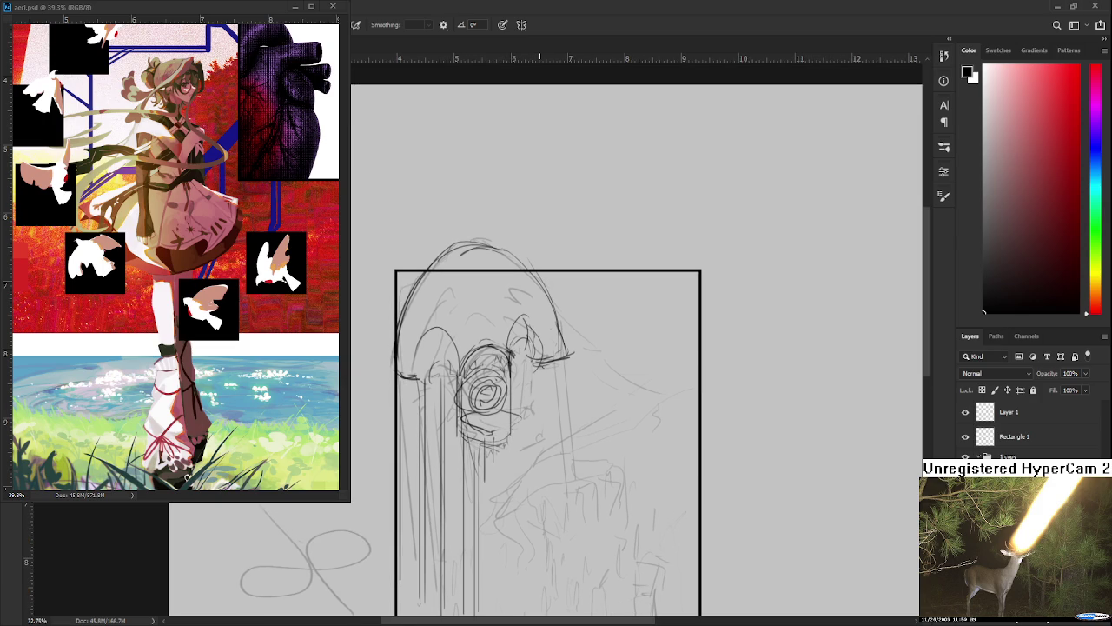
pyautogui.moveTo(567, 355)
pyautogui.mouseDown()
pyautogui.moveTo(535, 383)
pyautogui.moveTo(611, 402)
pyautogui.mouseUp()
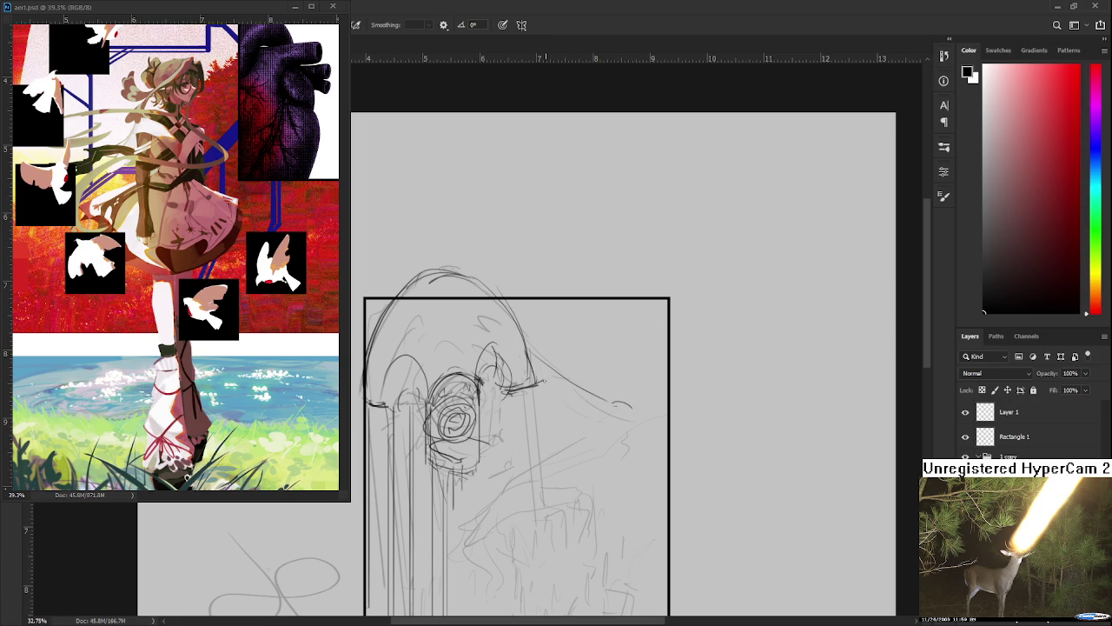
pyautogui.moveTo(532, 392); pyautogui.dragTo(546, 382)
# Draw a line from the eye's corner down-right, comparing it before keeping it.
pyautogui.scroll(1, 557, 363)
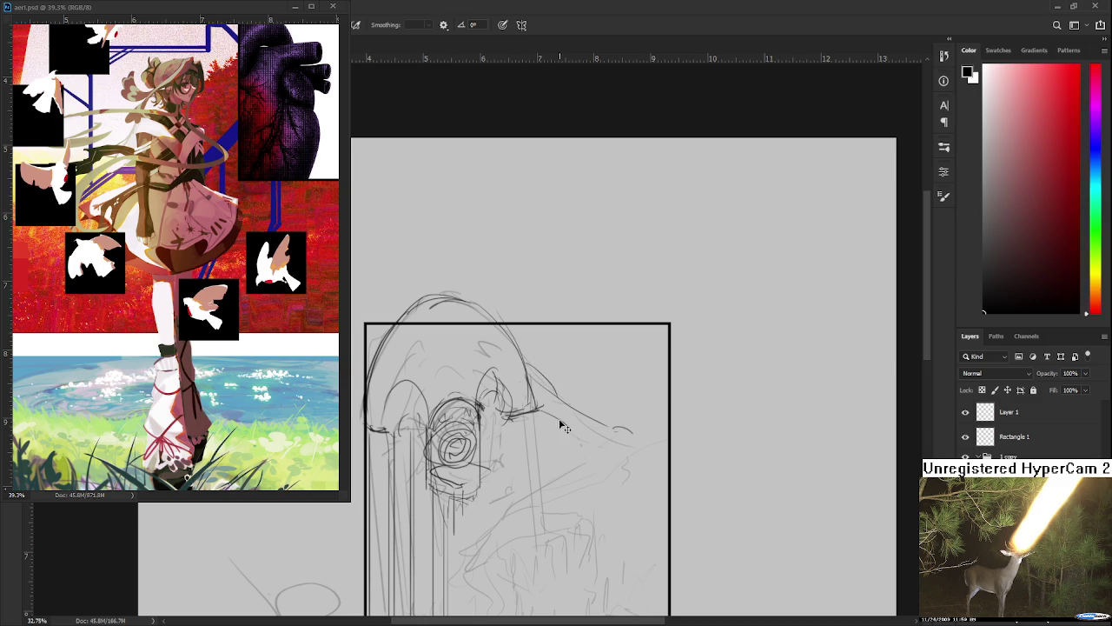
pyautogui.moveTo(527, 368); pyautogui.dragTo(558, 399)
pyautogui.hotkey('ctrl', 'z')
pyautogui.hotkey('ctrl', 'shift', 'z')
pyautogui.hotkey('ctrl', 'z')
pyautogui.hotkey('ctrl', 'shift', 'z')
# Redraw the stroke under the eye darker.
pyautogui.moveTo(588, 400); pyautogui.dragTo(531, 382)
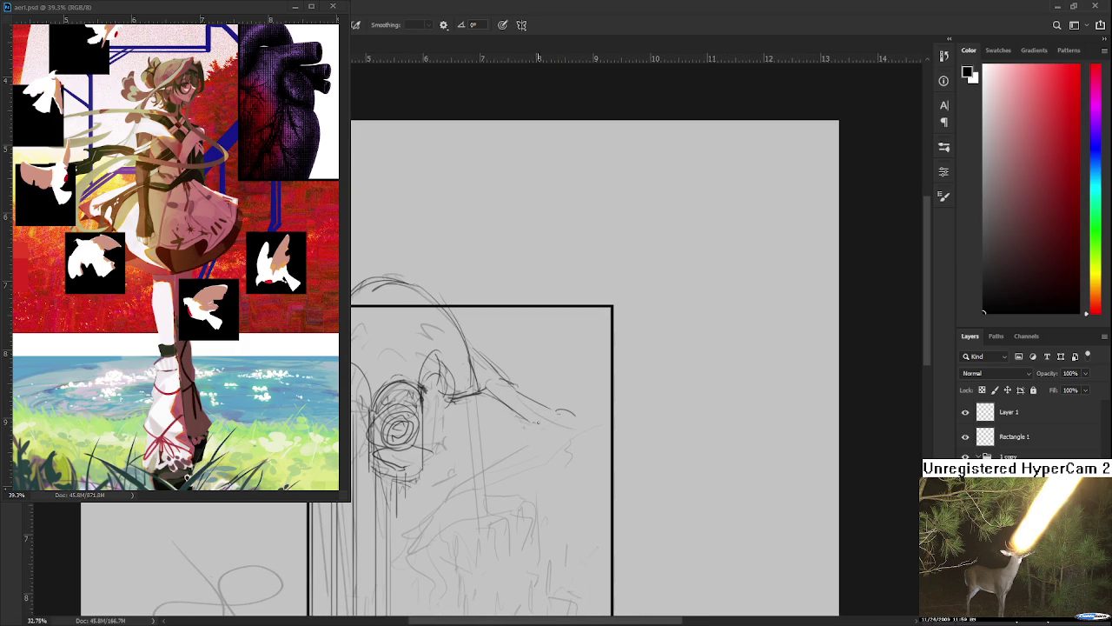
pyautogui.hotkey('ctrl', 'z')
pyautogui.hotkey('ctrl', 'z')
pyautogui.moveTo(480, 397); pyautogui.dragTo(541, 419)
# Sketch the outstretched arm's lines, the small hand shape and the wrist line.
pyautogui.moveTo(527, 422); pyautogui.dragTo(532, 387)
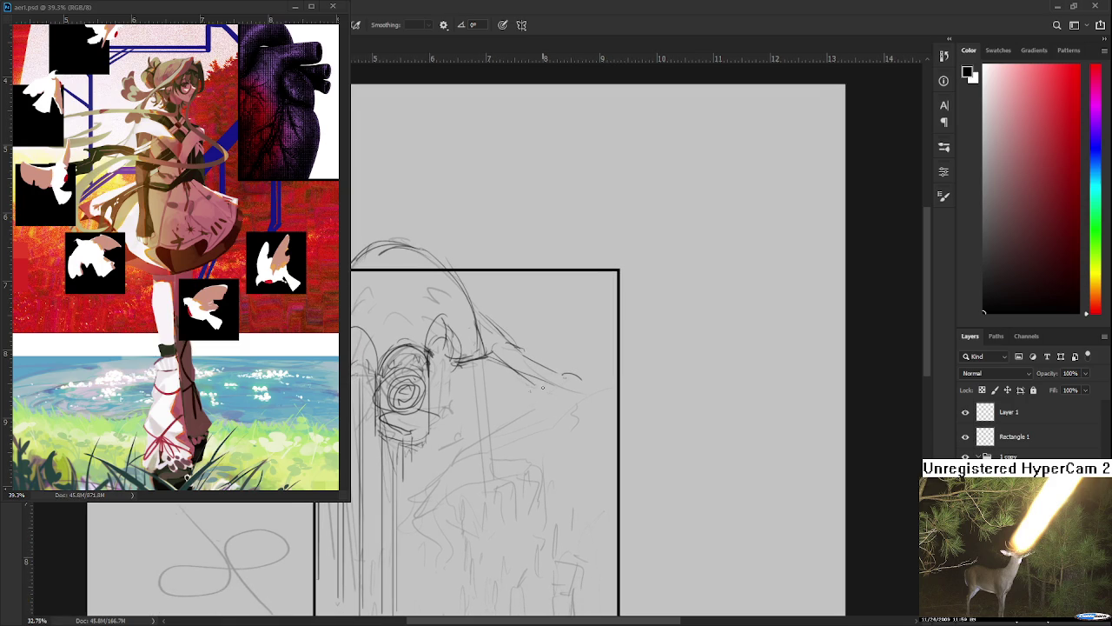
pyautogui.moveTo(532, 381)
pyautogui.mouseDown()
pyautogui.moveTo(566, 387)
pyautogui.moveTo(571, 377)
pyautogui.moveTo(491, 412)
pyautogui.moveTo(570, 402)
pyautogui.mouseUp()
pyautogui.hotkey('ctrl', 'z')
pyautogui.hotkey('ctrl', 'z')
pyautogui.moveTo(501, 422)
pyautogui.mouseDown()
pyautogui.moveTo(583, 394)
pyautogui.moveTo(598, 363)
pyautogui.mouseUp()
pyautogui.moveTo(547, 402); pyautogui.dragTo(591, 380)
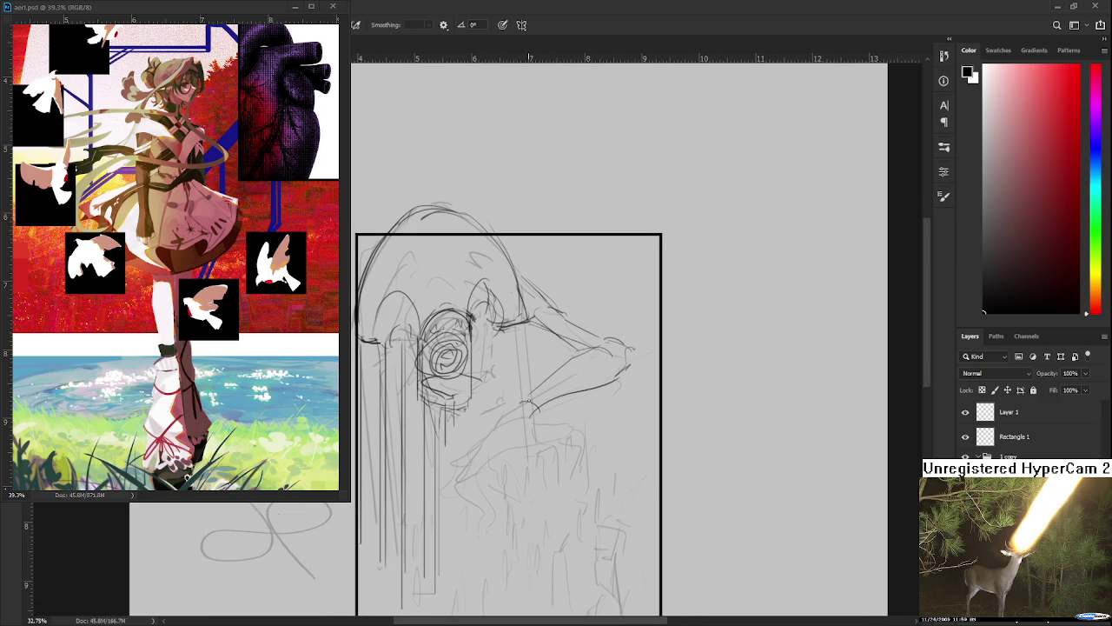
pyautogui.moveTo(499, 411)
pyautogui.mouseDown()
pyautogui.moveTo(537, 405)
pyautogui.moveTo(520, 399)
pyautogui.moveTo(544, 412)
pyautogui.moveTo(521, 440)
pyautogui.moveTo(542, 414)
pyautogui.mouseUp()
pyautogui.hotkey('ctrl', 'z')
pyautogui.hotkey('ctrl', 'z')
pyautogui.hotkey('ctrl', 'z')
pyautogui.moveTo(500, 411)
pyautogui.mouseDown()
pyautogui.moveTo(497, 445)
pyautogui.moveTo(558, 414)
pyautogui.mouseUp()
pyautogui.moveTo(531, 409); pyautogui.dragTo(529, 374)
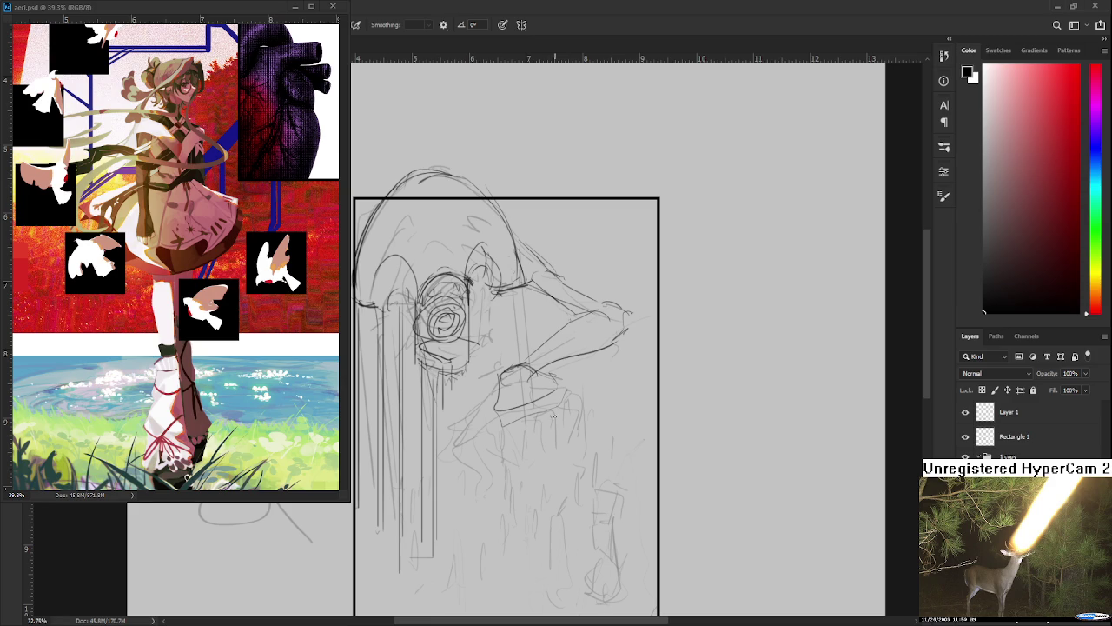
# Redraw strokes around the hand and add lines running down beneath it.
pyautogui.scroll(-3, 551, 391)
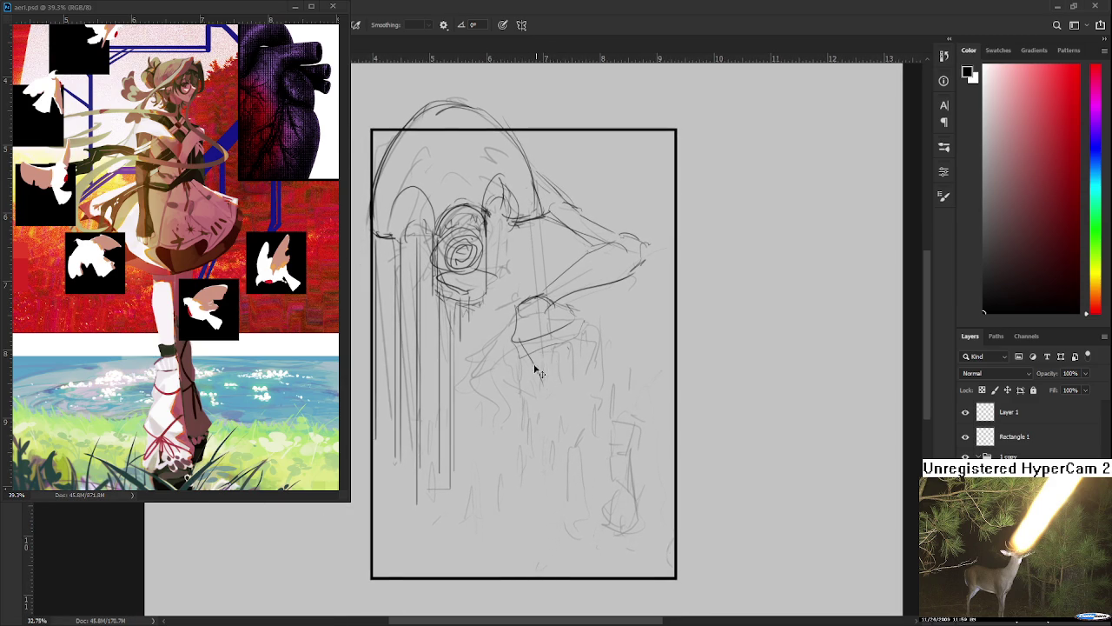
pyautogui.hotkey('ctrl', 'z')
pyautogui.moveTo(522, 344)
pyautogui.mouseDown()
pyautogui.moveTo(538, 384)
pyautogui.moveTo(544, 361)
pyautogui.moveTo(547, 413)
pyautogui.mouseUp()
pyautogui.hotkey('ctrl', 'z')
pyautogui.moveTo(544, 372)
pyautogui.mouseDown()
pyautogui.moveTo(553, 427)
pyautogui.moveTo(542, 456)
pyautogui.mouseUp()
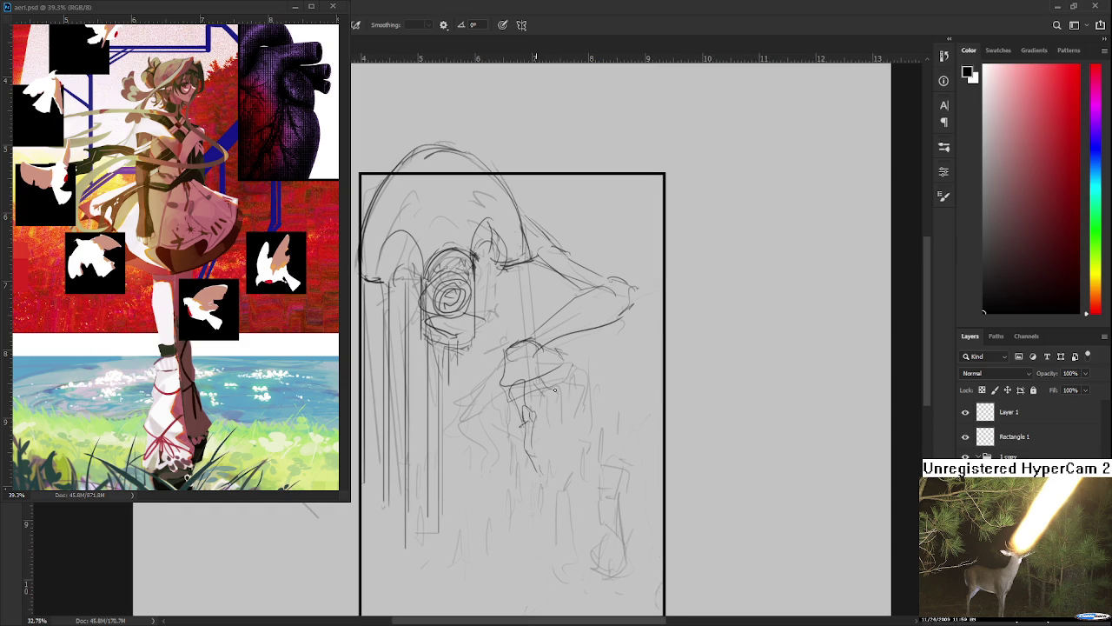
pyautogui.moveTo(556, 404)
pyautogui.mouseDown()
pyautogui.moveTo(560, 426)
pyautogui.moveTo(582, 429)
pyautogui.mouseUp()
# Add small strokes beside the hand and face and hatch shading near the hand.
pyautogui.moveTo(604, 390)
pyautogui.mouseDown()
pyautogui.moveTo(592, 395)
pyautogui.moveTo(605, 410)
pyautogui.mouseUp()
pyautogui.moveTo(497, 361); pyautogui.dragTo(500, 409)
pyautogui.moveTo(577, 361)
pyautogui.mouseDown()
pyautogui.moveTo(598, 381)
pyautogui.moveTo(584, 386)
pyautogui.moveTo(596, 405)
pyautogui.mouseUp()
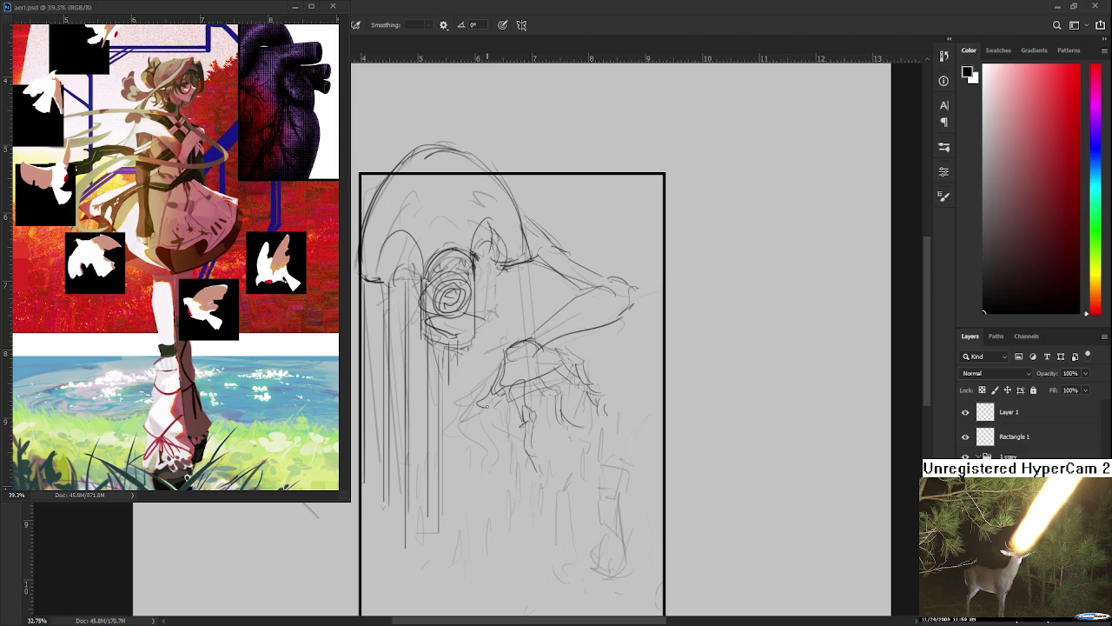
pyautogui.moveTo(461, 410); pyautogui.dragTo(481, 403)
# Darken the hand's outline and add firmer strokes to the hand beneath the arm.
pyautogui.scroll(-3, 553, 421)
pyautogui.scroll(2, 553, 421)
pyautogui.moveTo(539, 356); pyautogui.dragTo(565, 413)
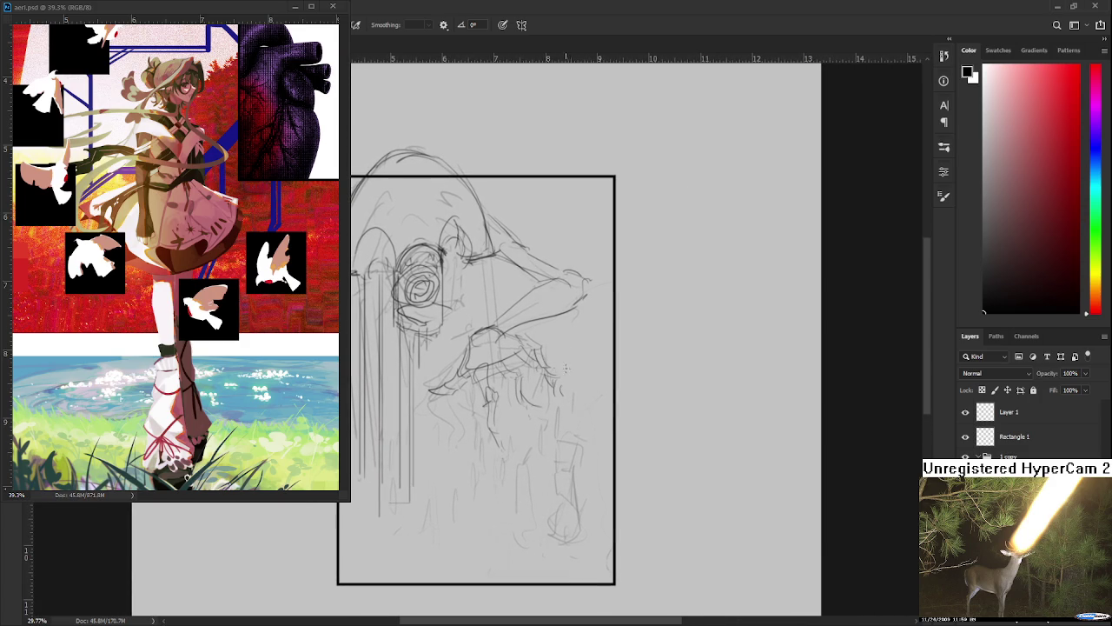
pyautogui.moveTo(544, 359)
pyautogui.mouseDown()
pyautogui.moveTo(542, 383)
pyautogui.moveTo(563, 413)
pyautogui.mouseUp()
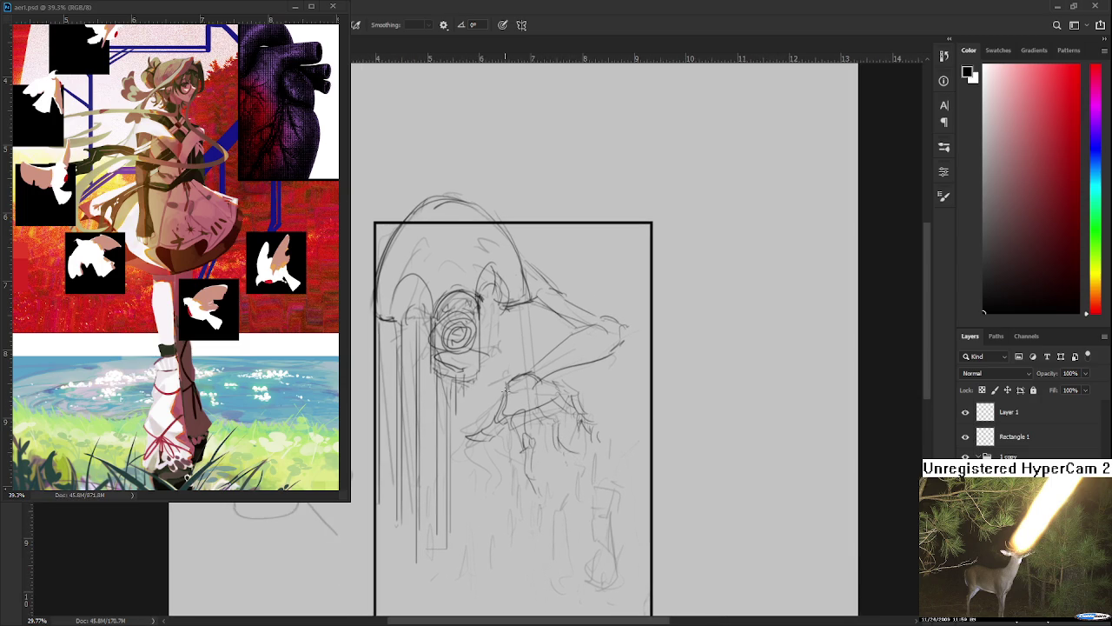
pyautogui.moveTo(502, 384)
pyautogui.mouseDown()
pyautogui.moveTo(532, 384)
pyautogui.moveTo(528, 372)
pyautogui.moveTo(555, 360)
pyautogui.mouseUp()
pyautogui.moveTo(573, 427); pyautogui.dragTo(576, 456)
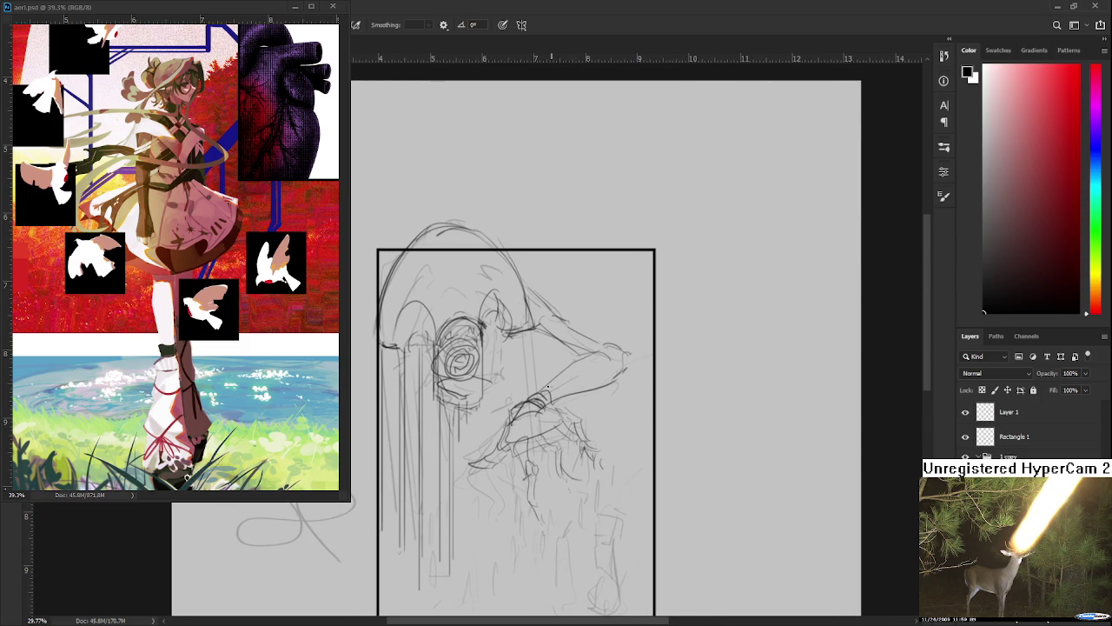
pyautogui.moveTo(590, 358)
pyautogui.mouseDown()
pyautogui.moveTo(613, 315)
pyautogui.moveTo(584, 342)
pyautogui.mouseUp()
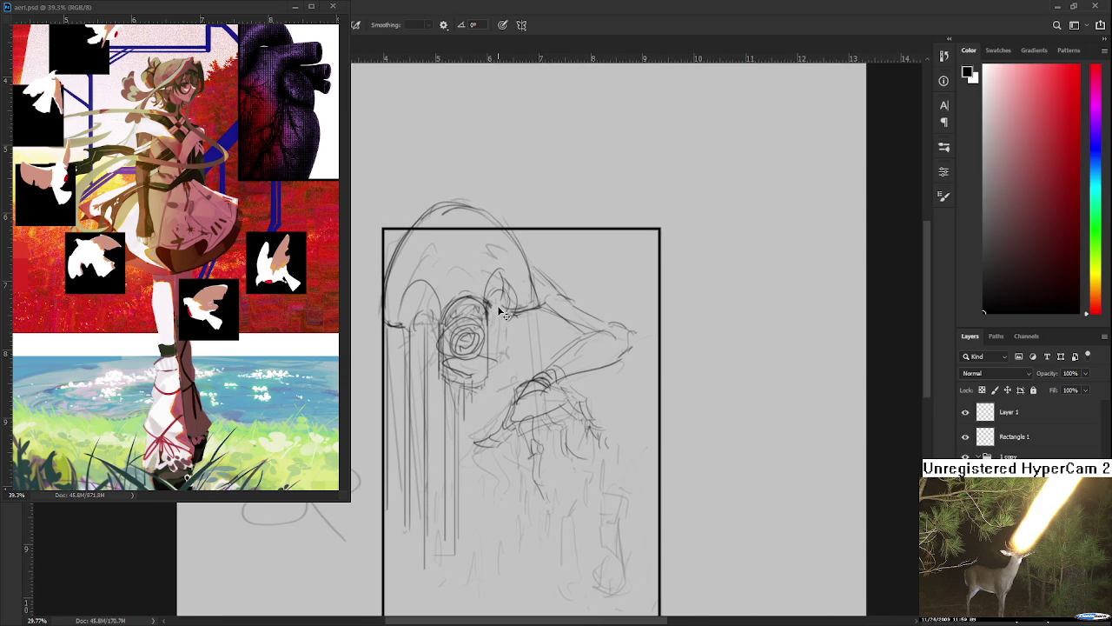